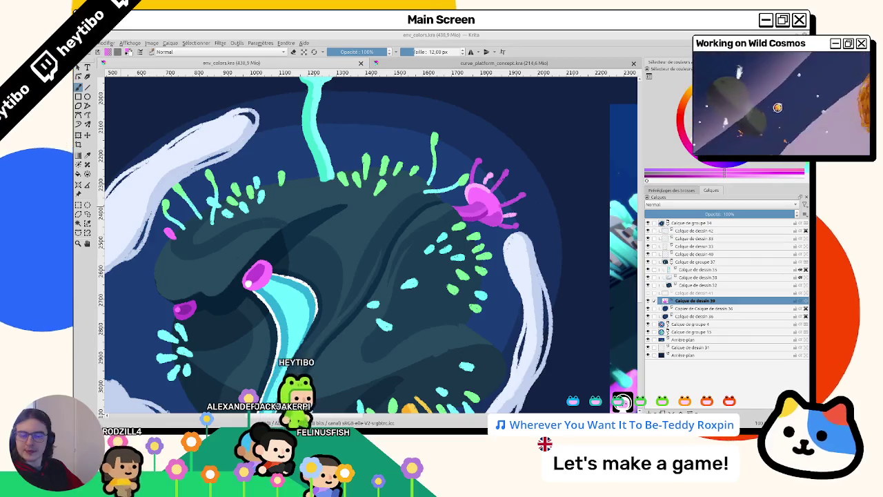
# Step: Lower the white cloud shapes layer's opacity, then restore it to full
pyautogui.scroll(-4, 405, 276)
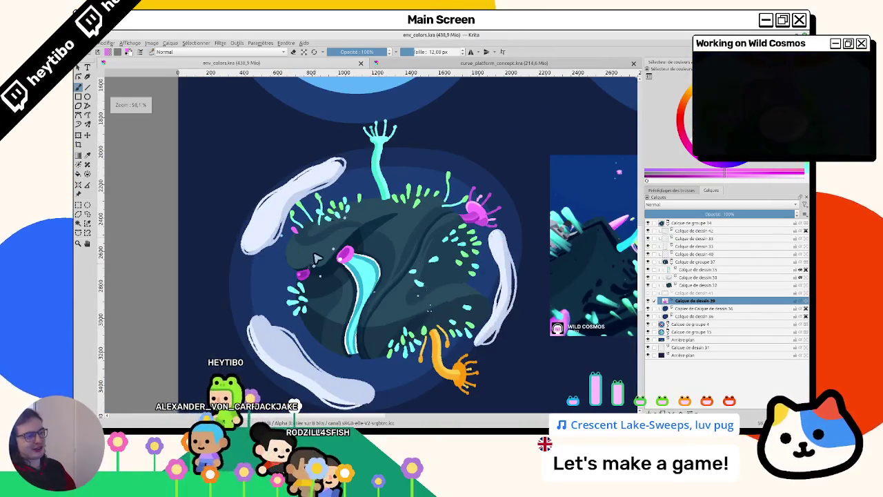
pyautogui.scroll(-1, 423, 299)
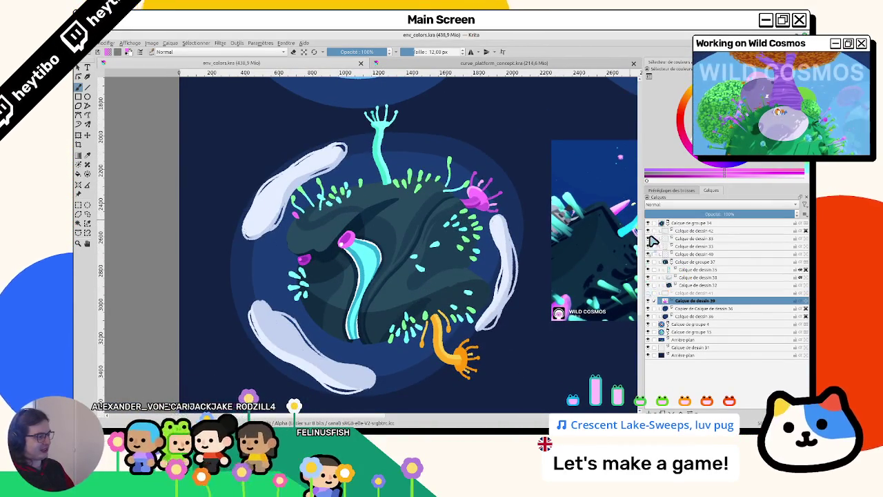
pyautogui.click(694, 231)
pyautogui.moveTo(708, 215); pyautogui.dragTo(702, 215)
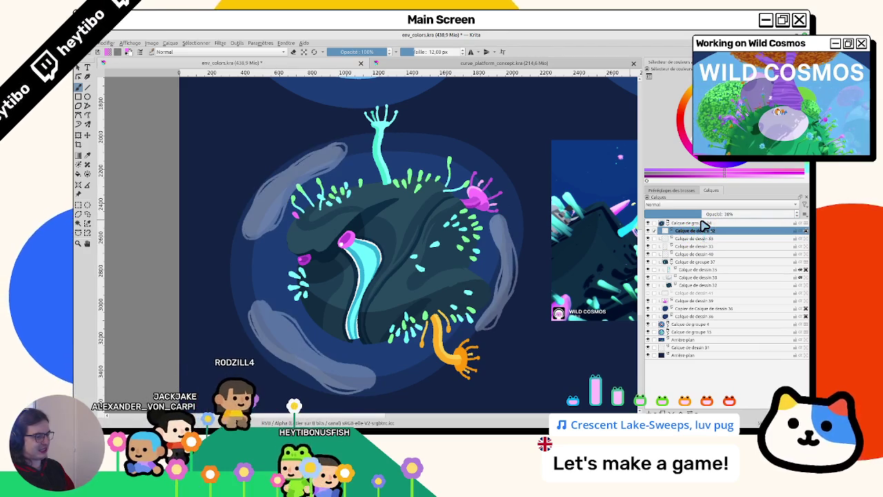
pyautogui.click(730, 216)
pyautogui.moveTo(732, 222); pyautogui.dragTo(807, 232)
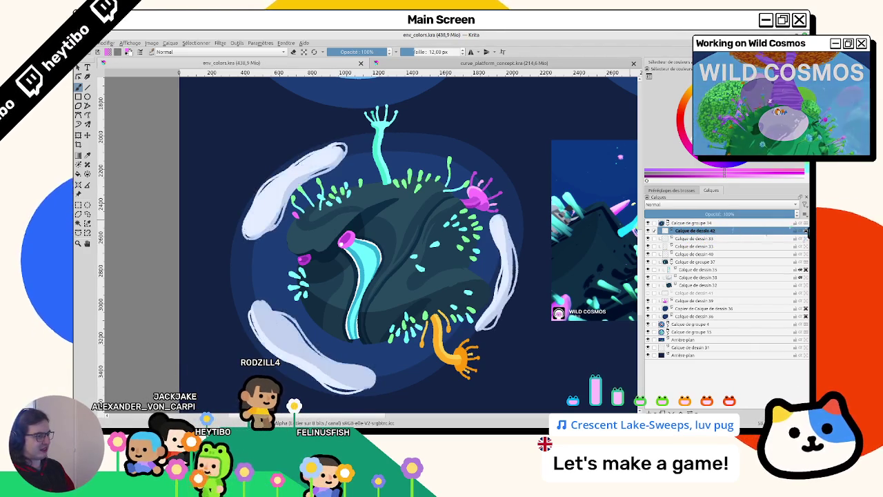
pyautogui.moveTo(358, 174)
pyautogui.mouseDown()
pyautogui.moveTo(327, 298)
pyautogui.moveTo(337, 230)
pyautogui.mouseUp()
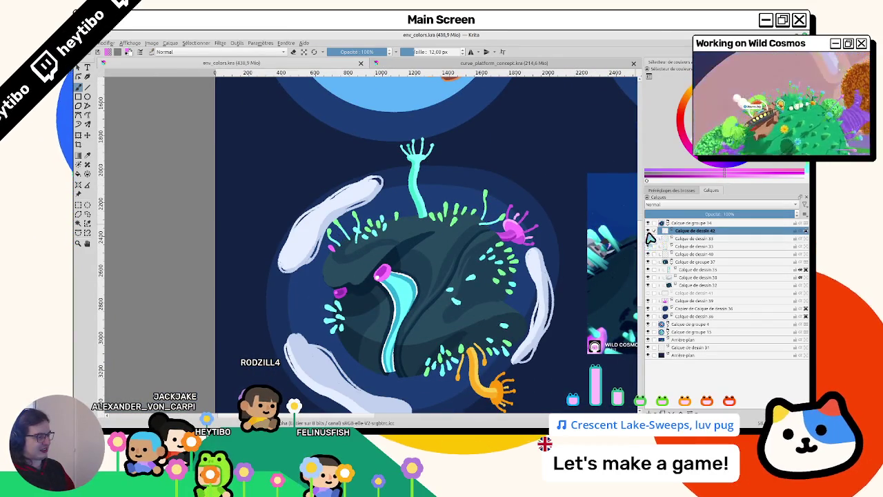
# Step: Briefly hide the planet body to check it, then select Calque de dessin 33 for painting pods
pyautogui.click(654, 223)
pyautogui.click(648, 262)
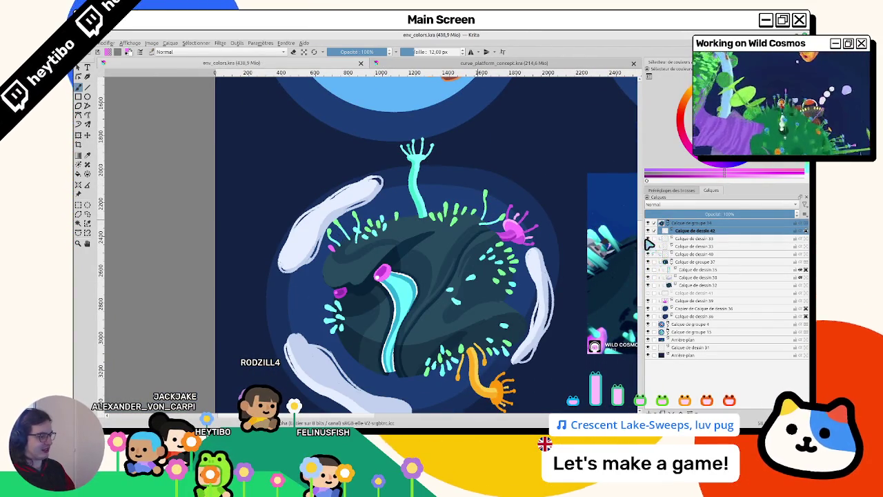
pyautogui.click(683, 238)
pyautogui.scroll(-1, 379, 259)
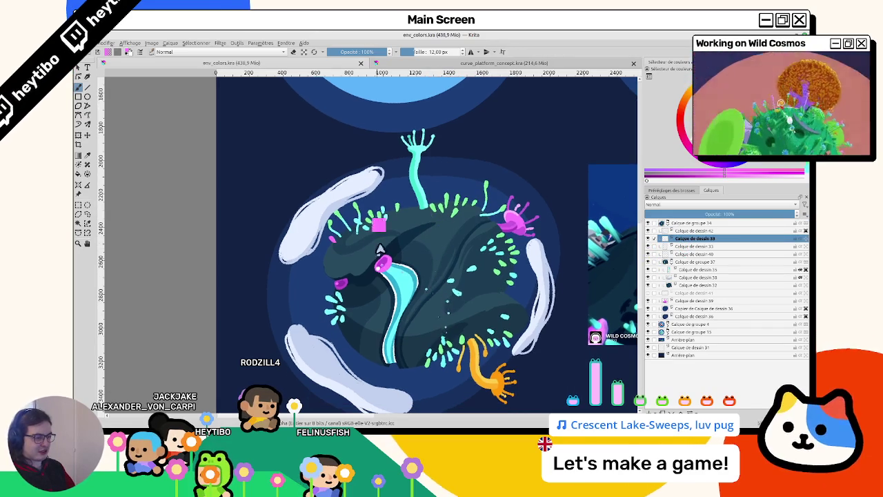
pyautogui.scroll(3, 390, 269)
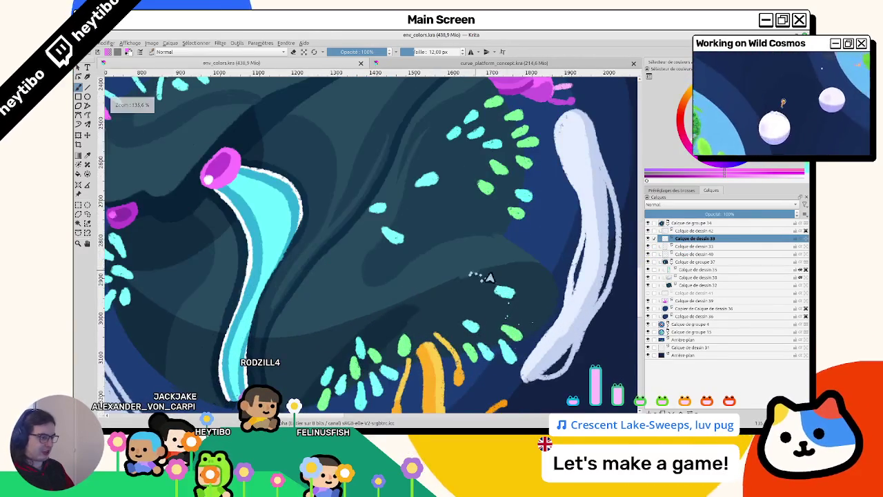
pyautogui.scroll(1, 474, 276)
# Step: Paint pink pods with darker magenta centres, sampling pink, light pink and leaf green
pyautogui.moveTo(476, 199)
pyautogui.mouseDown()
pyautogui.moveTo(462, 218)
pyautogui.moveTo(483, 199)
pyautogui.mouseUp()
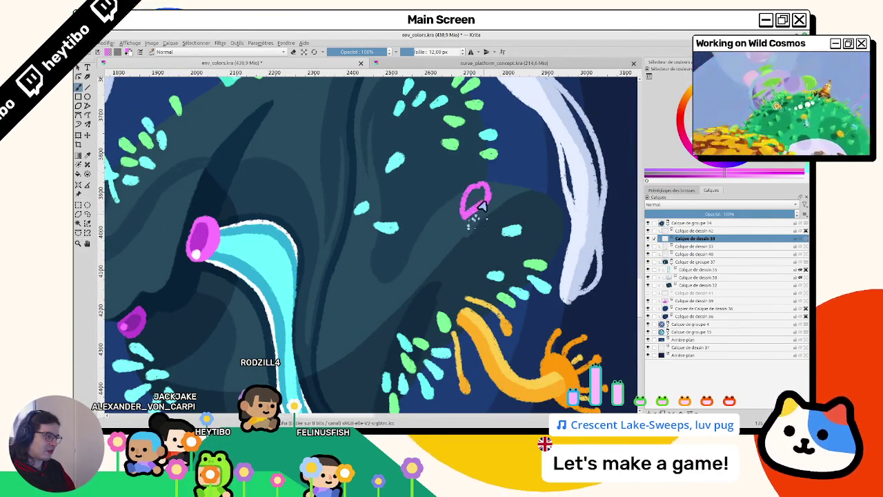
pyautogui.moveTo(195, 259); pyautogui.dragTo(206, 238)
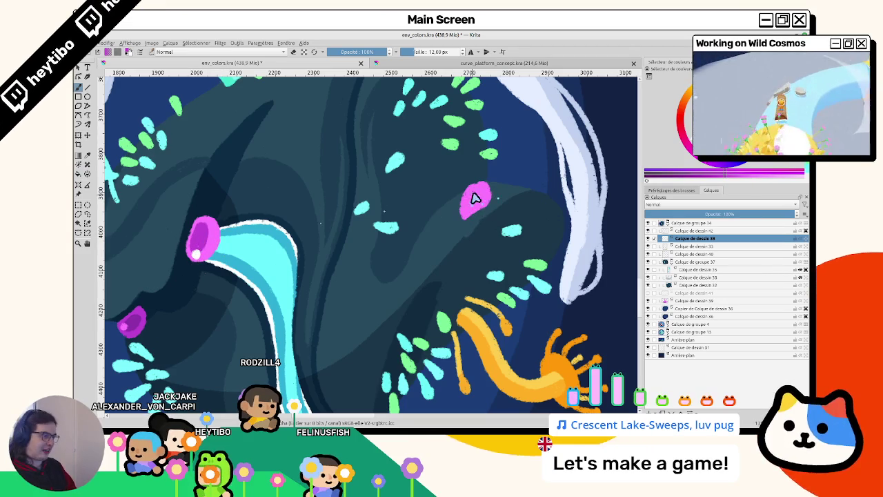
pyautogui.keyDown('ctrl'); pyautogui.click(197, 258); pyautogui.keyUp('ctrl')
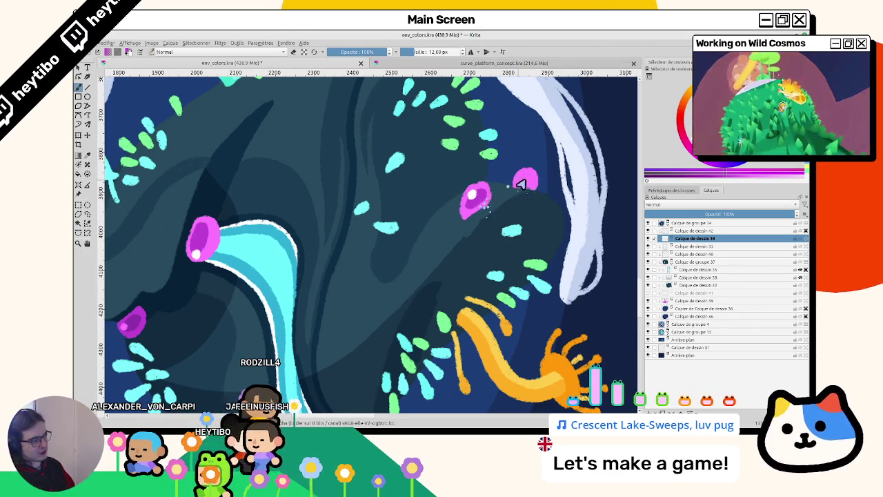
pyautogui.keyDown('ctrl'); pyautogui.click(480, 200); pyautogui.keyUp('ctrl')
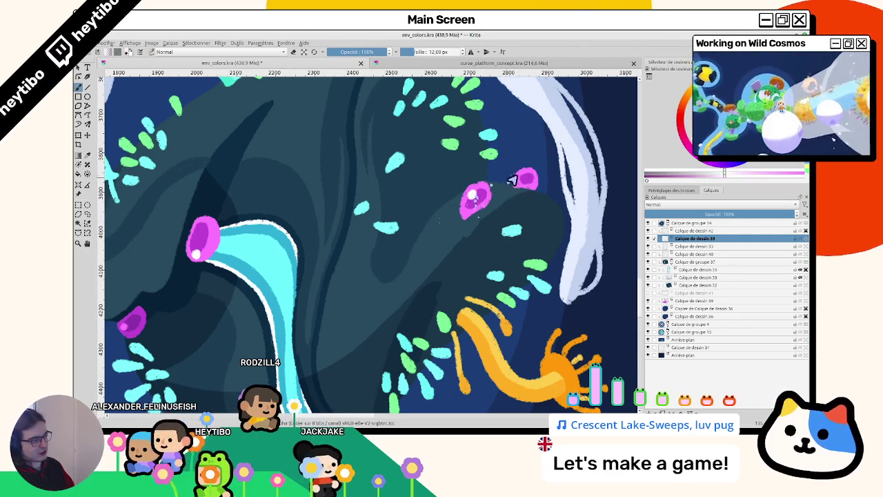
pyautogui.moveTo(523, 182)
pyautogui.mouseDown()
pyautogui.moveTo(350, 267)
pyautogui.moveTo(386, 276)
pyautogui.mouseUp()
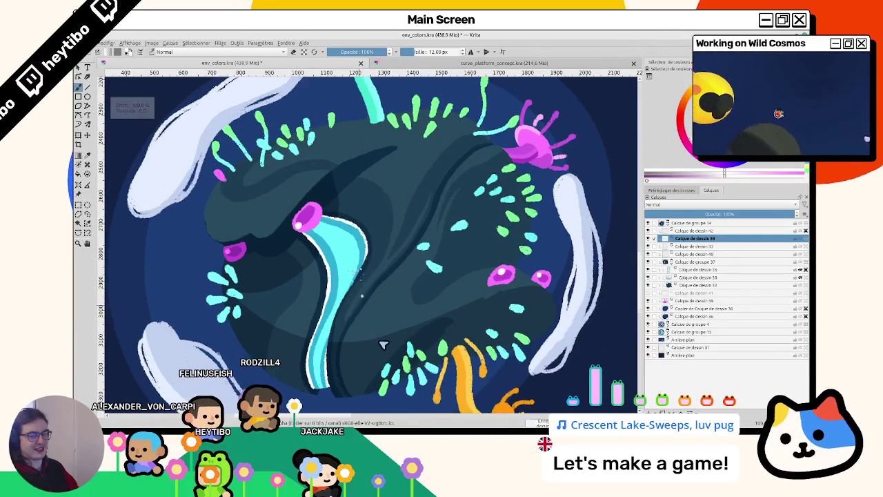
pyautogui.moveTo(310, 197); pyautogui.dragTo(355, 248)
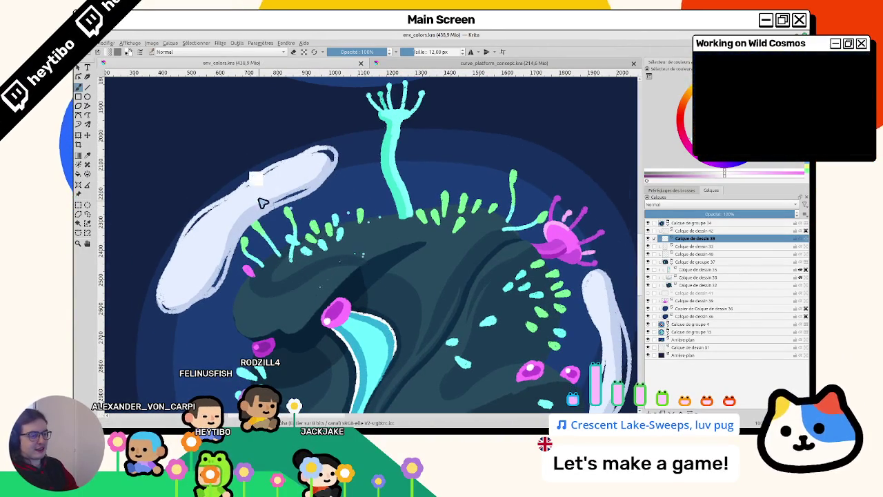
pyautogui.keyDown('ctrl'); pyautogui.click(289, 220); pyautogui.keyUp('ctrl')
# Step: Toggle the leaves-and-pods and white-shapes layers to compare, then pick a spot for a new layer
pyautogui.click(648, 239)
pyautogui.click(648, 239)
pyautogui.click(648, 239)
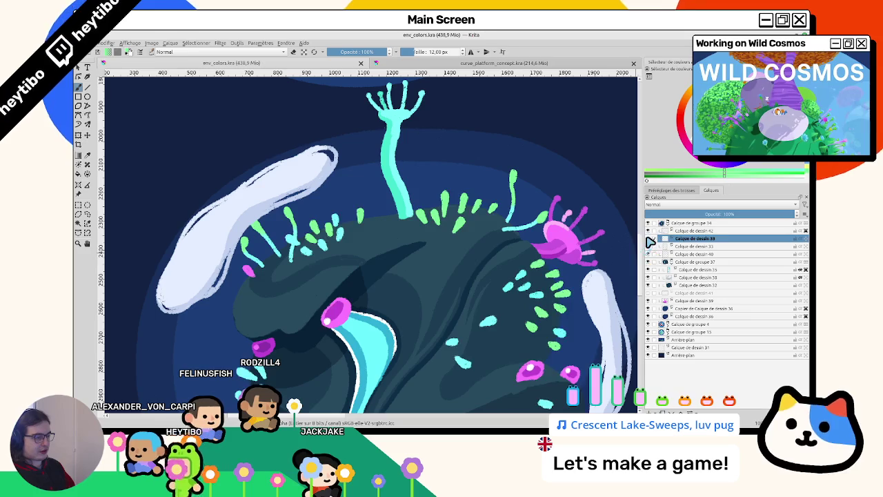
pyautogui.moveTo(507, 304); pyautogui.dragTo(469, 217)
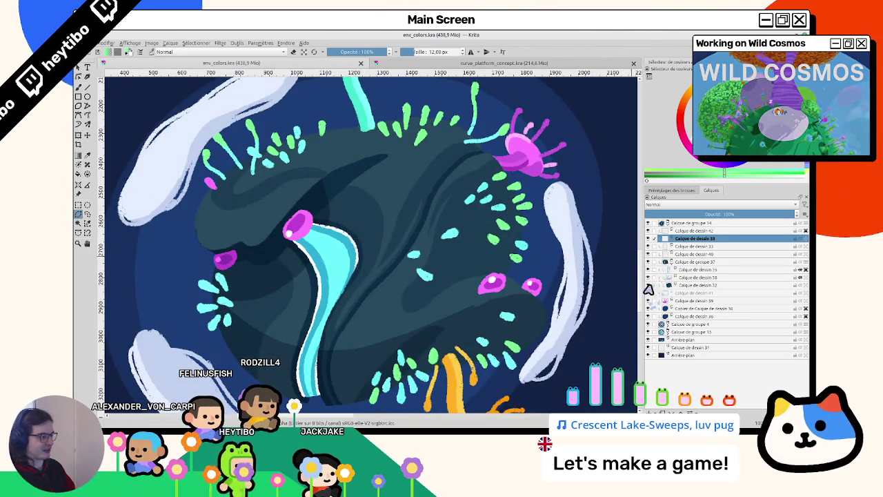
pyautogui.click(649, 231)
pyautogui.click(649, 232)
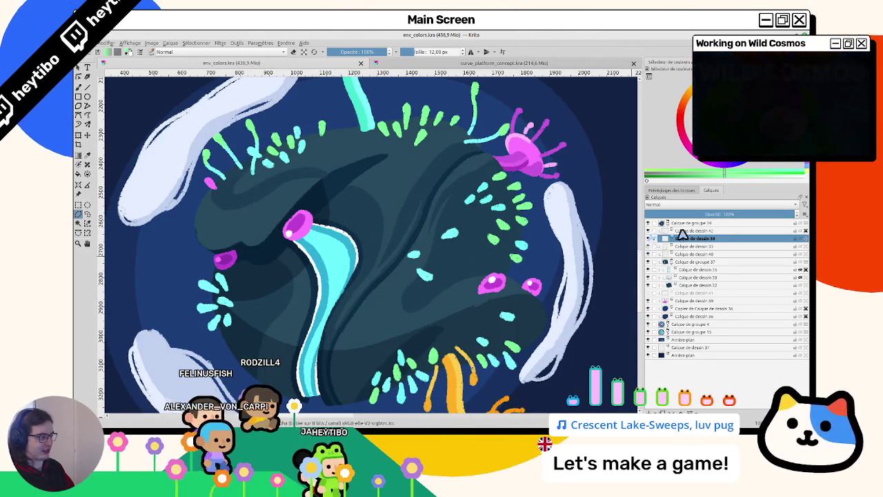
pyautogui.click(680, 230)
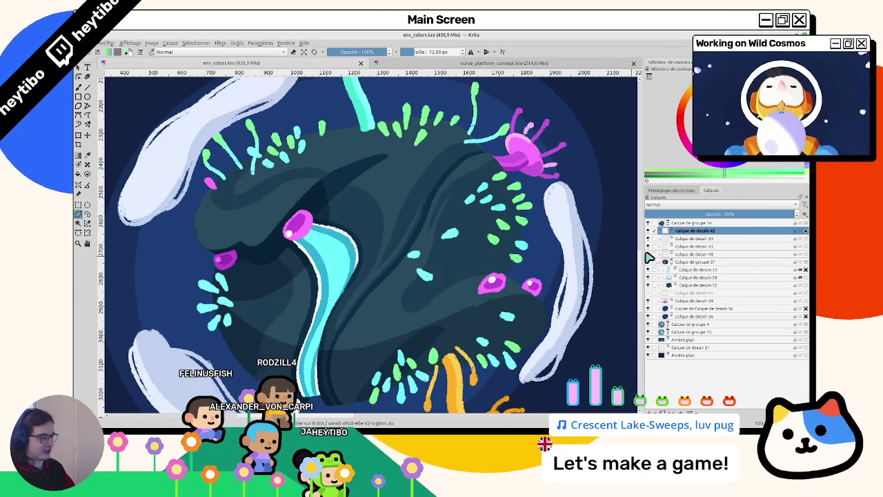
pyautogui.click(680, 254)
# Step: Add a new paint layer and brush the first orange coral stalks above the planet
pyautogui.press('Insert')
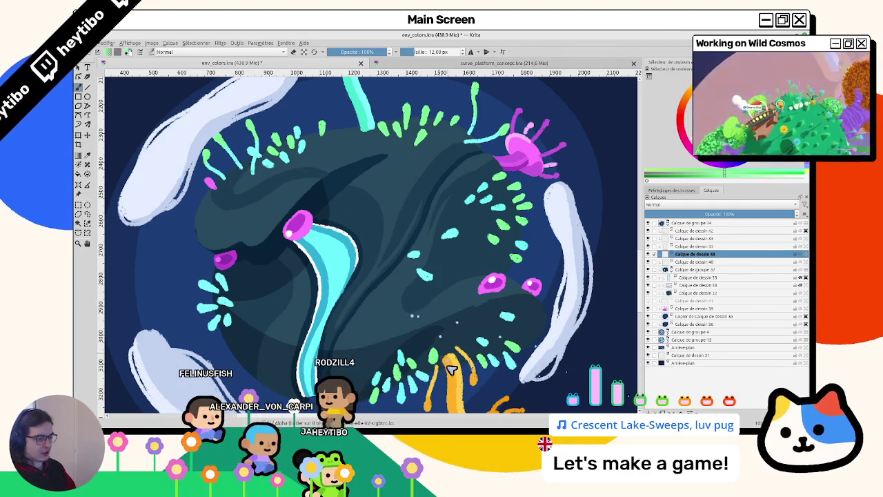
pyautogui.scroll(2, 467, 364)
pyautogui.scroll(2, 371, 221)
pyautogui.scroll(2, 293, 167)
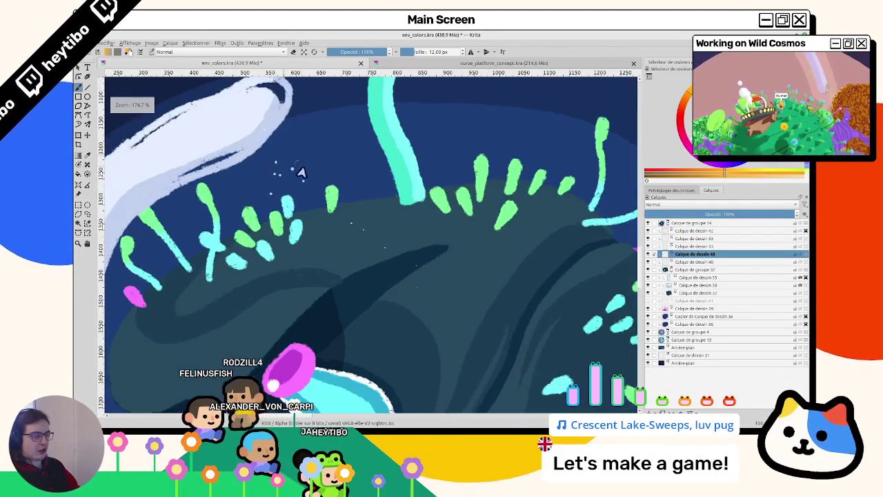
pyautogui.moveTo(331, 161); pyautogui.dragTo(363, 207)
pyautogui.hotkey('ctrl', 'z')
pyautogui.moveTo(333, 135); pyautogui.dragTo(364, 198)
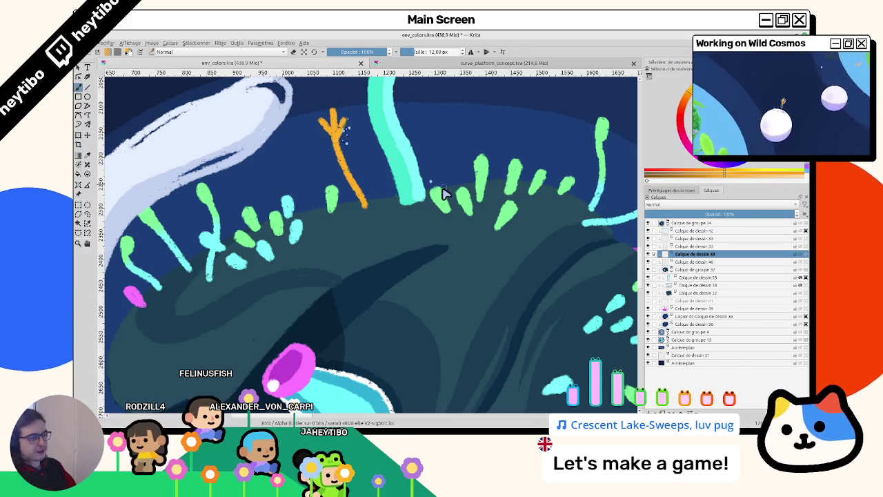
pyautogui.hotkey('ctrl', 'z')
pyautogui.moveTo(450, 190); pyautogui.dragTo(464, 135)
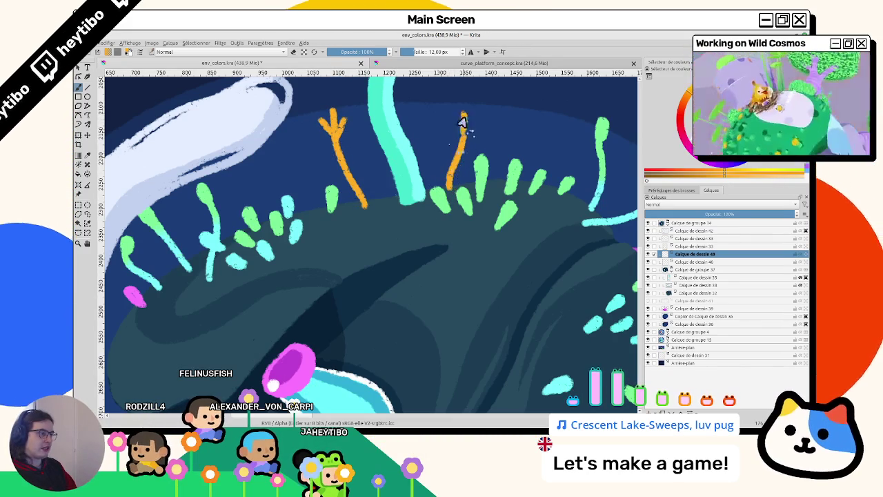
pyautogui.moveTo(448, 186); pyautogui.dragTo(462, 114)
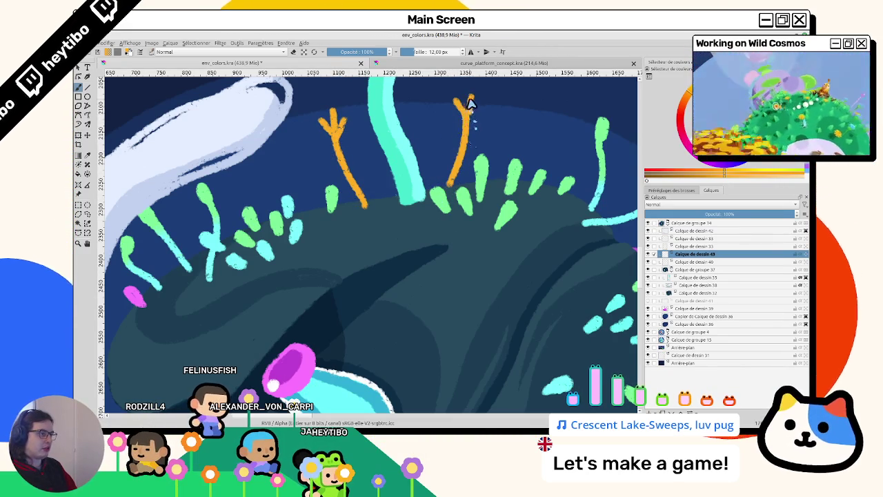
# Step: Add more short orange coral stalks and a small side branch along the planet's rim
pyautogui.moveTo(483, 110); pyautogui.dragTo(390, 209)
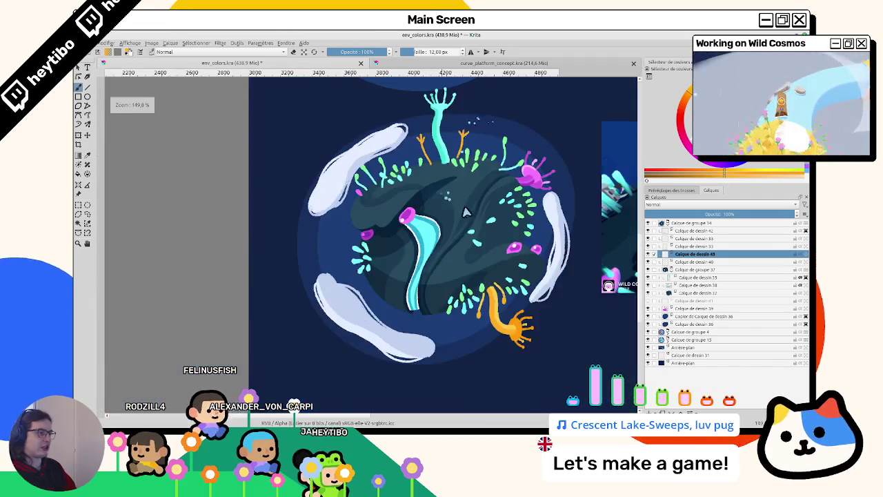
pyautogui.scroll(5, 390, 209)
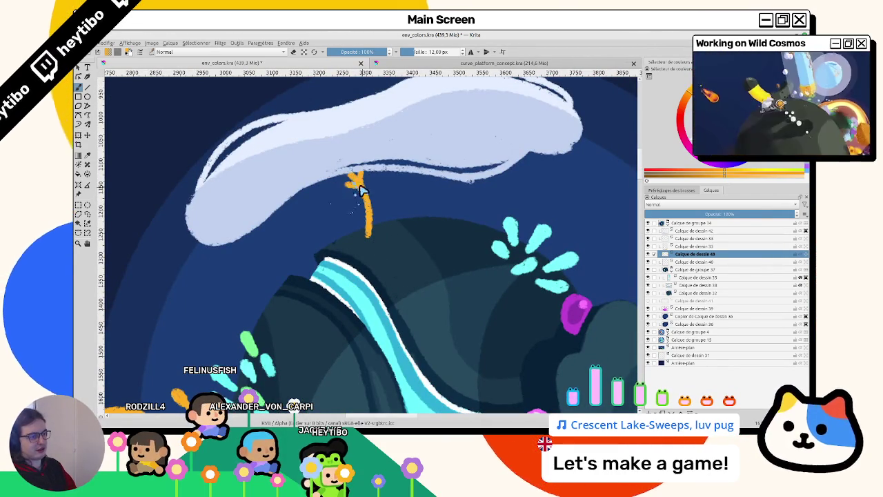
pyautogui.moveTo(489, 235); pyautogui.dragTo(526, 200)
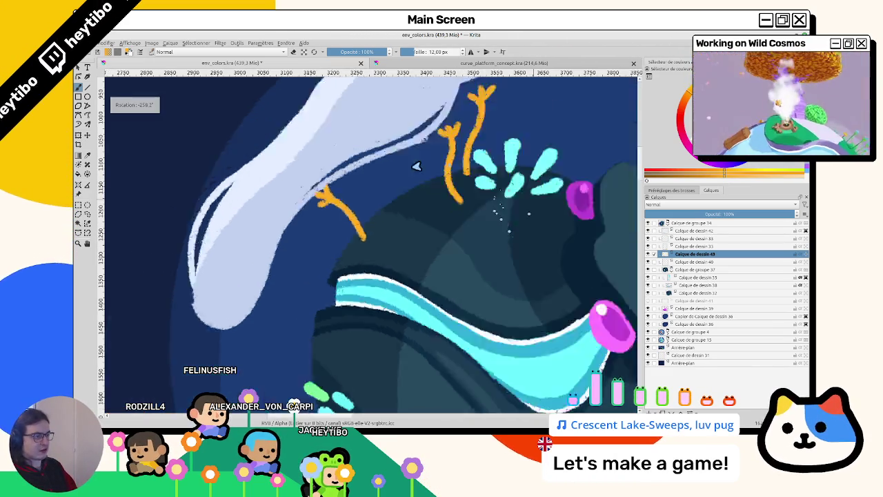
pyautogui.moveTo(494, 199)
pyautogui.mouseDown()
pyautogui.moveTo(430, 205)
pyautogui.moveTo(433, 158)
pyautogui.mouseUp()
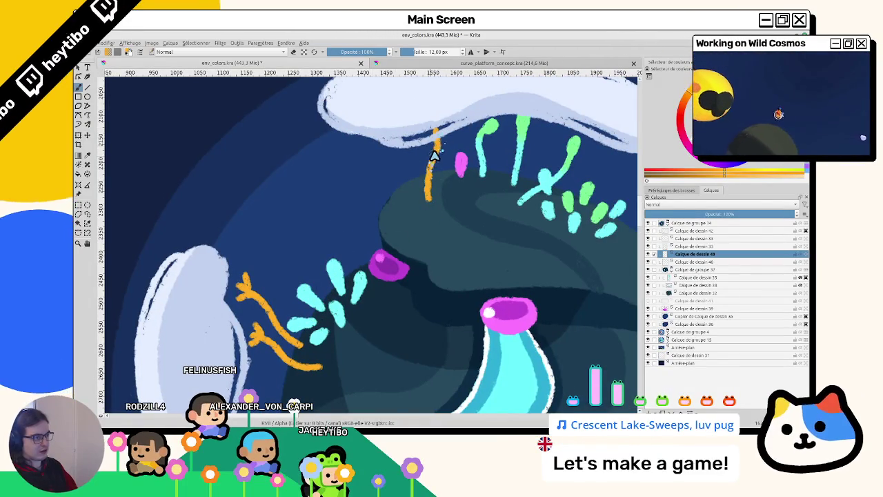
pyautogui.moveTo(364, 107)
pyautogui.mouseDown()
pyautogui.moveTo(280, 330)
pyautogui.moveTo(350, 213)
pyautogui.mouseUp()
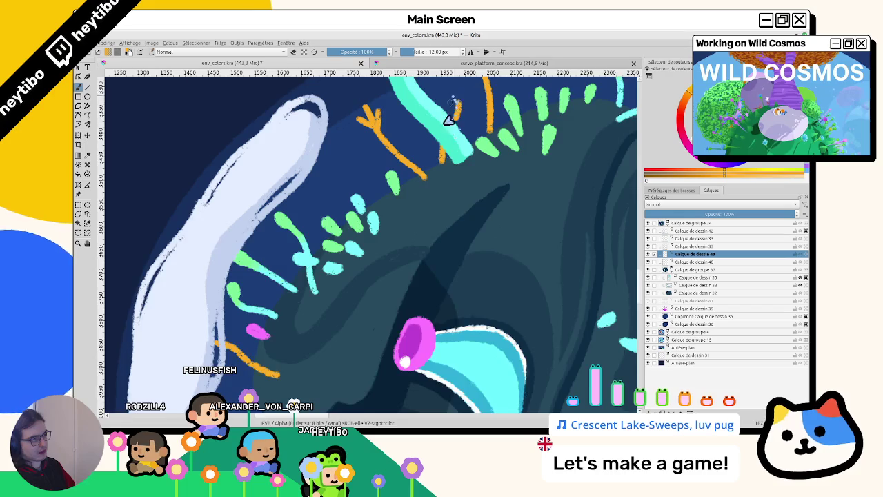
pyautogui.moveTo(454, 101); pyautogui.dragTo(431, 164)
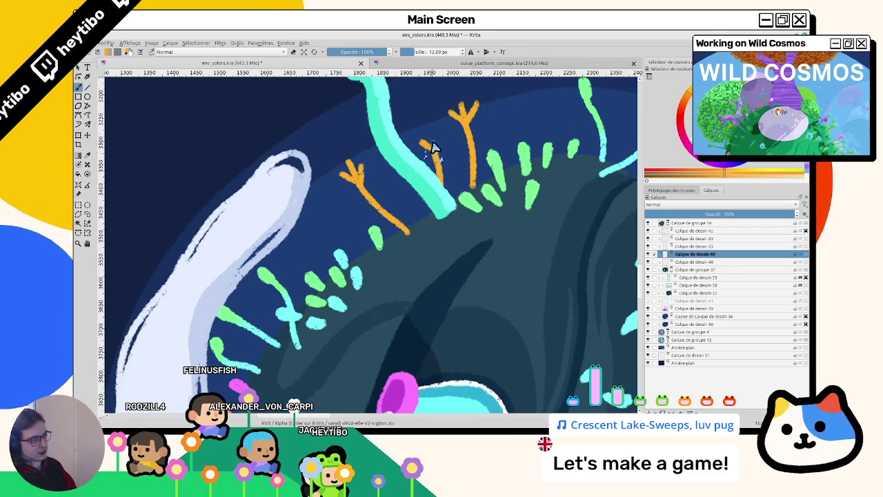
pyautogui.moveTo(483, 163); pyautogui.dragTo(452, 217)
pyautogui.moveTo(462, 180); pyautogui.dragTo(452, 200)
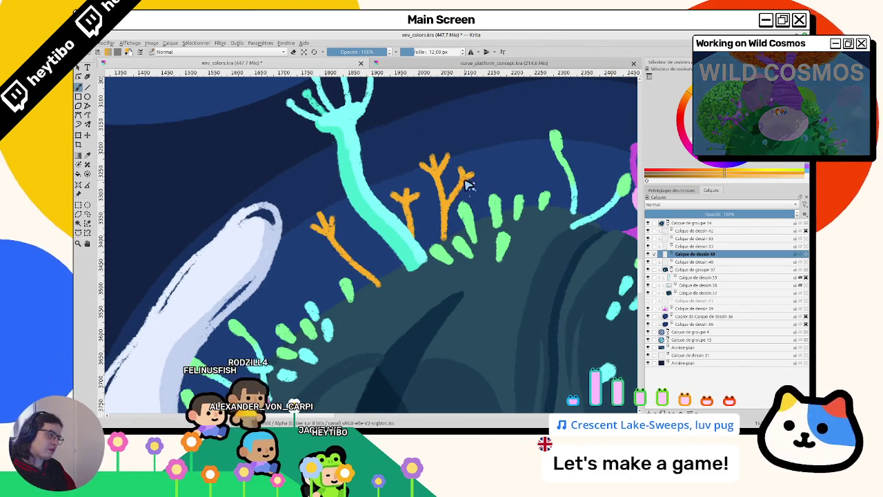
pyautogui.scroll(-3, 466, 181)
# Step: Pan and zoom around the canvas to view the dark ground and plants
pyautogui.scroll(2, 486, 231)
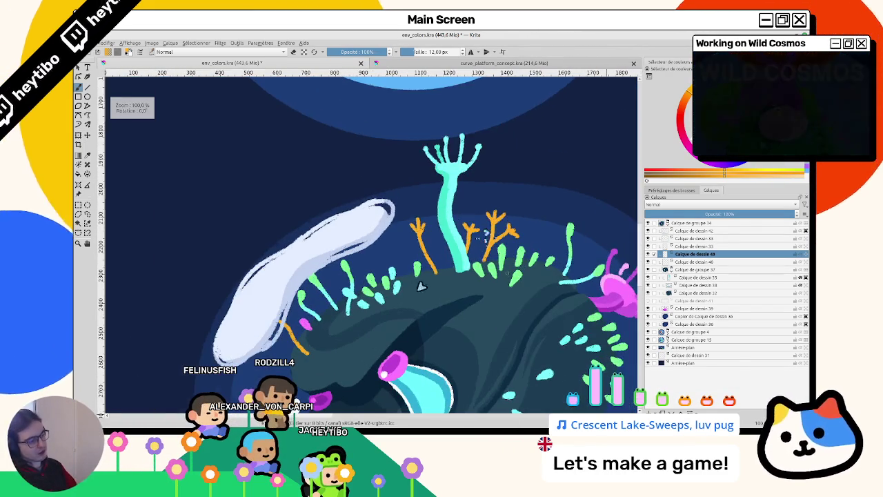
pyautogui.scroll(-5, 462, 235)
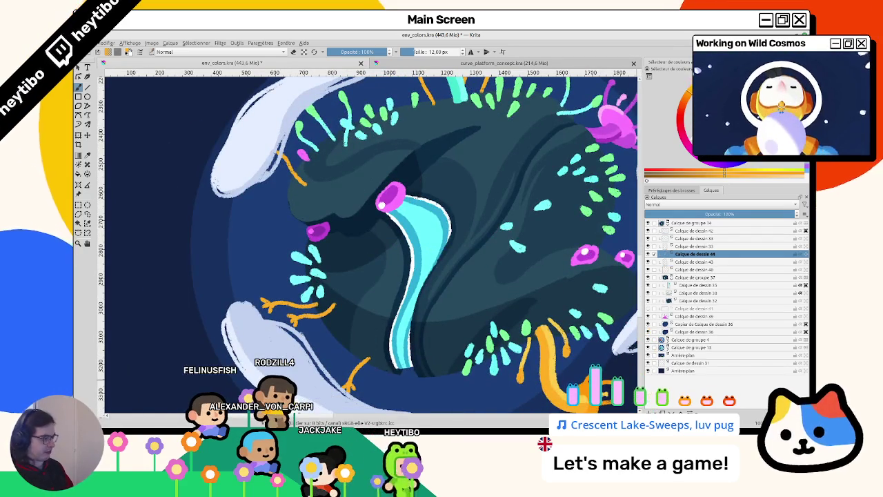
pyautogui.scroll(3, 455, 226)
pyautogui.scroll(3, 454, 227)
pyautogui.scroll(-4, 454, 226)
pyautogui.scroll(5, 454, 227)
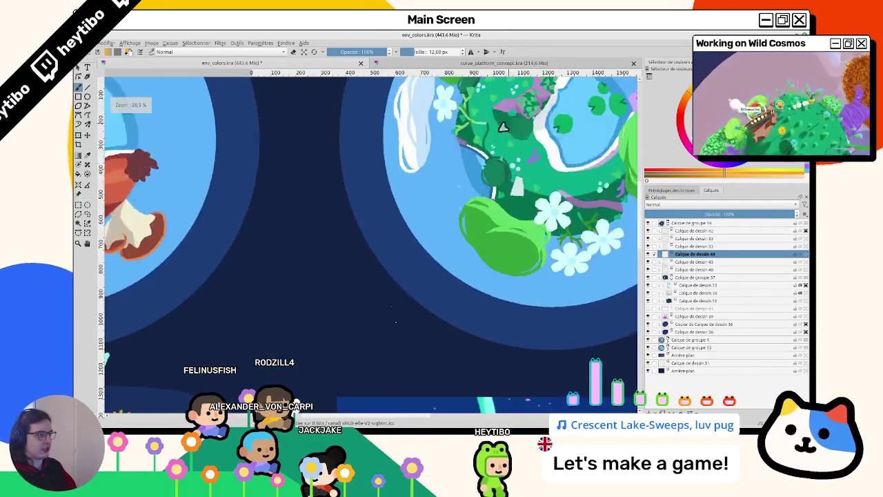
pyautogui.hscroll(-5, 381, 262)
pyautogui.scroll(1, 238, 159)
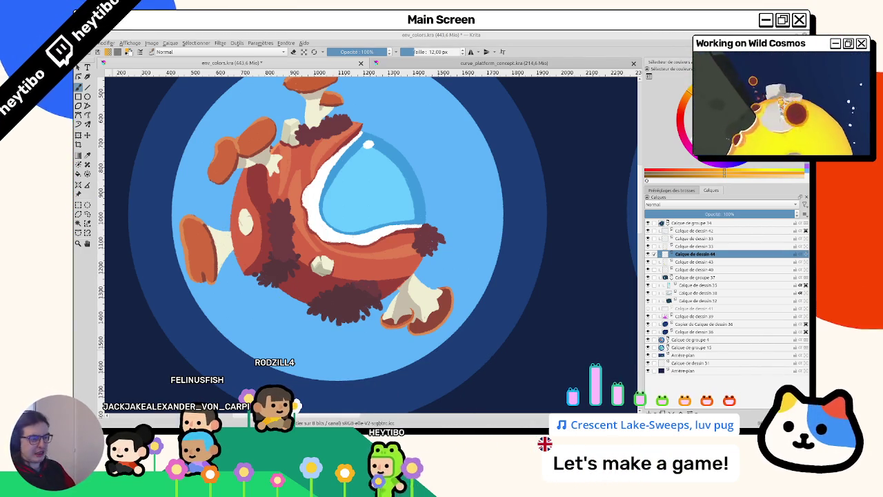
pyautogui.moveTo(349, 353); pyautogui.dragTo(341, 244)
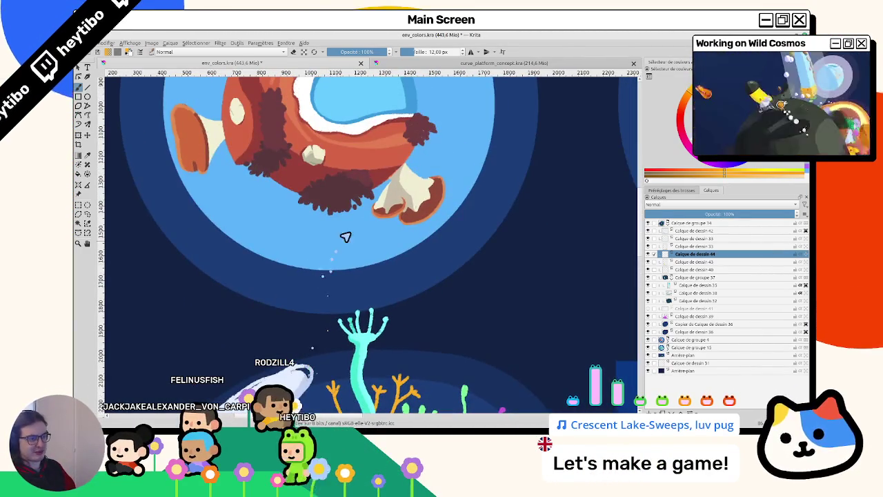
pyautogui.scroll(-2, 297, 161)
pyautogui.scroll(-3, 433, 248)
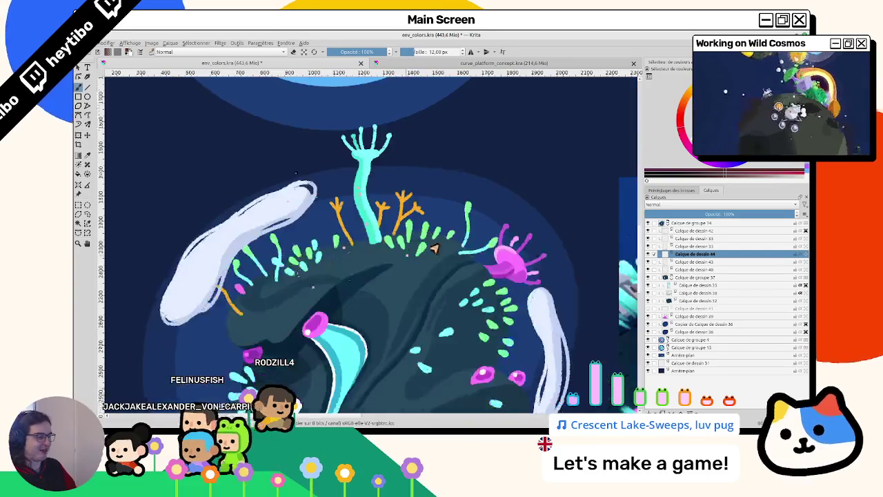
# Step: Hide Calque de dessin 43 and move Calque de dessin 44 just below Calque de groupe 34
pyautogui.click(648, 262)
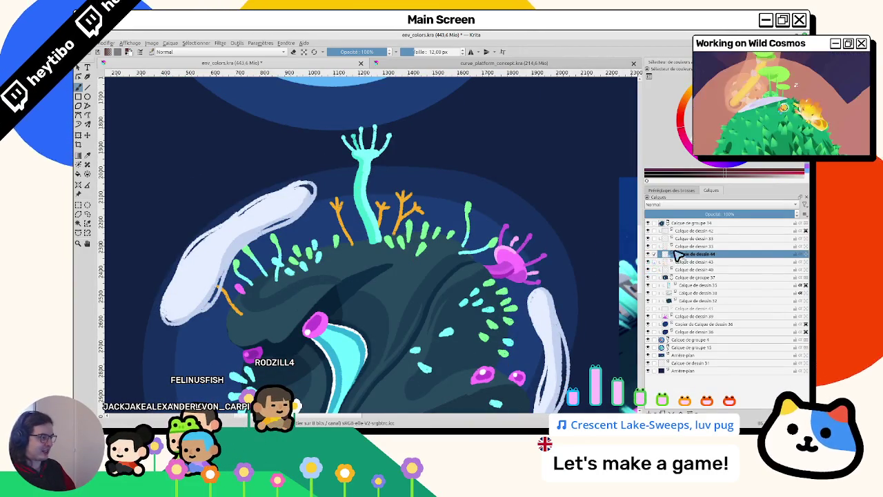
pyautogui.moveTo(702, 235); pyautogui.dragTo(667, 236)
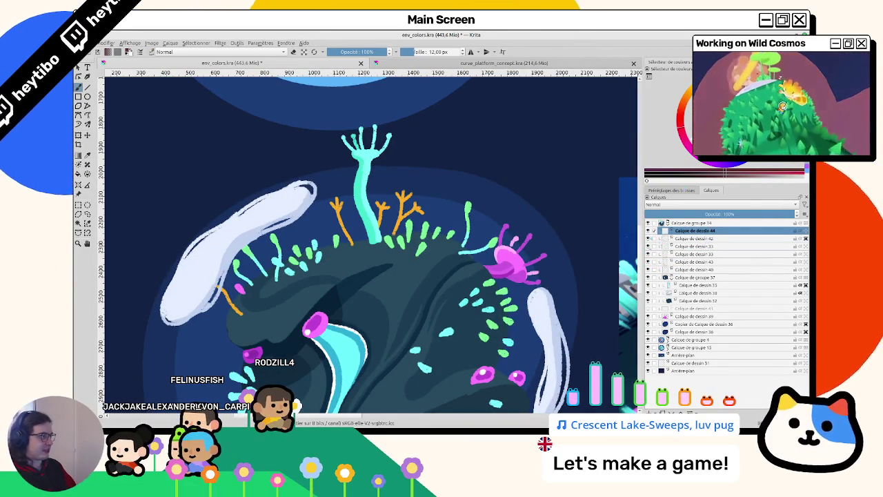
pyautogui.scroll(-2, 479, 265)
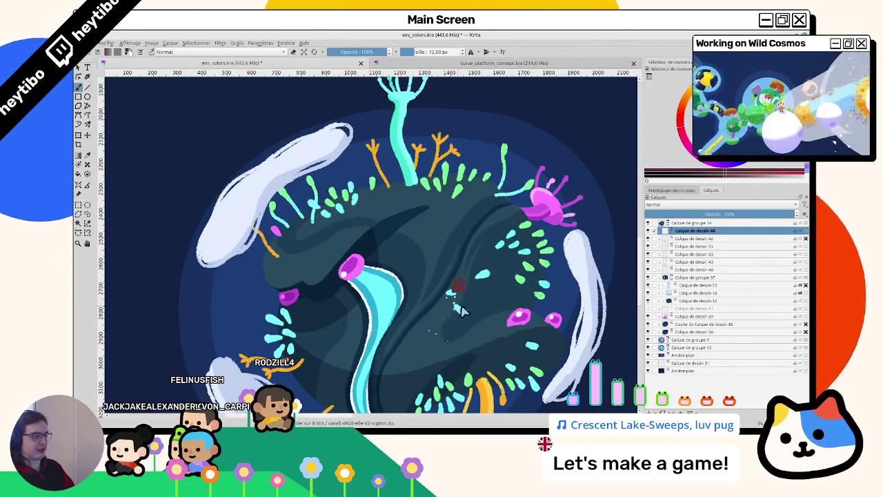
pyautogui.scroll(-5, 460, 310)
pyautogui.scroll(2, 552, 338)
pyautogui.scroll(1, 566, 324)
pyautogui.scroll(2, 595, 312)
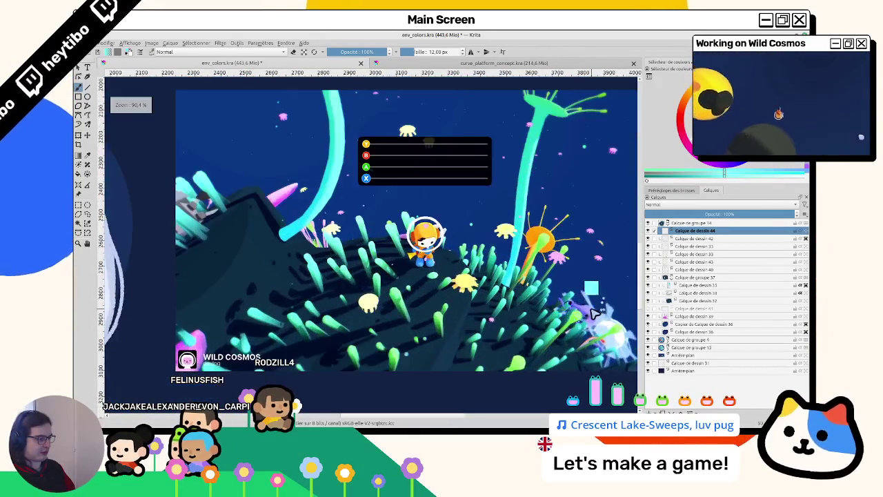
pyautogui.moveTo(207, 249); pyautogui.dragTo(621, 328)
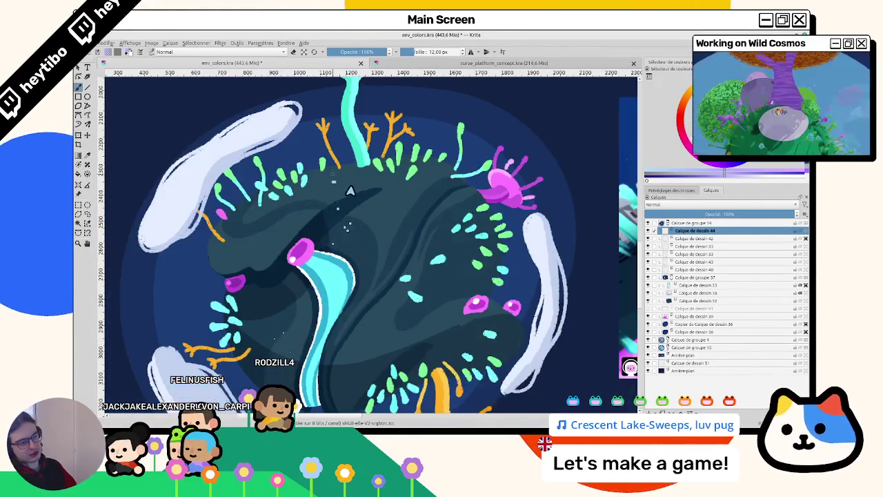
# Step: Centre and zoom in on the game screenshot reference
pyautogui.moveTo(304, 334); pyautogui.dragTo(184, 303)
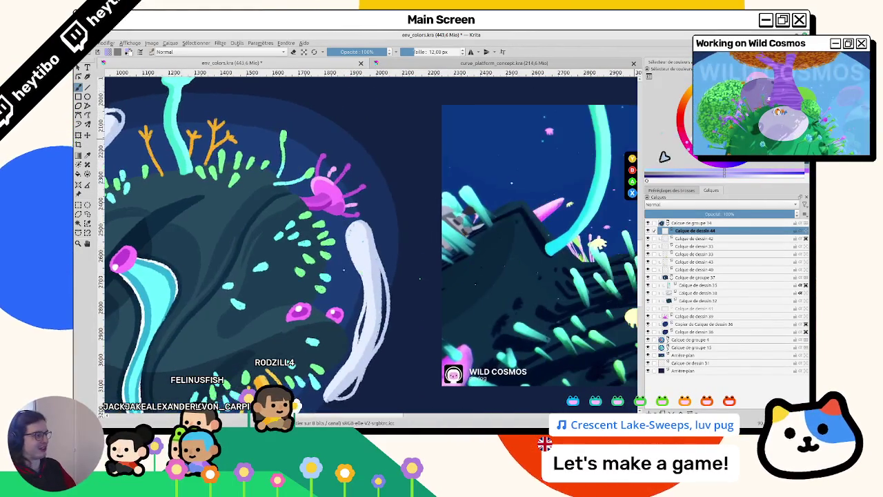
pyautogui.scroll(-1, 516, 234)
pyautogui.moveTo(516, 234); pyautogui.dragTo(240, 238)
pyautogui.scroll(1, 523, 314)
pyautogui.scroll(1, 522, 314)
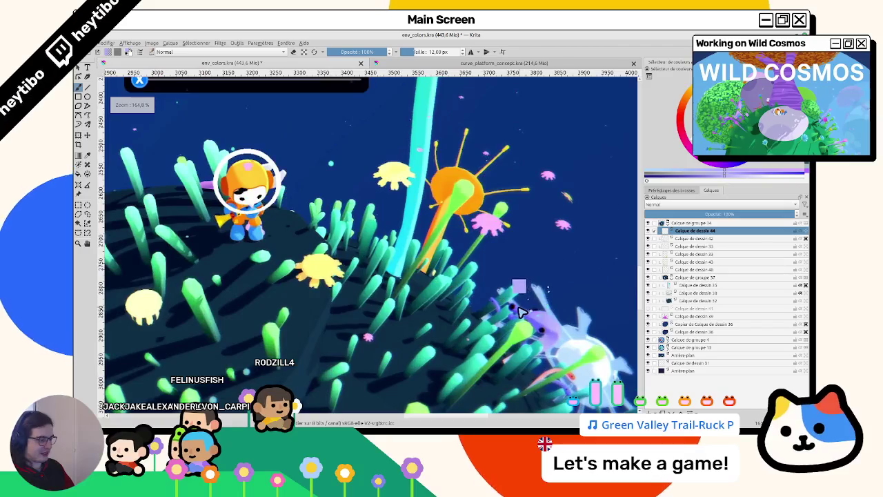
pyautogui.scroll(-4, 522, 314)
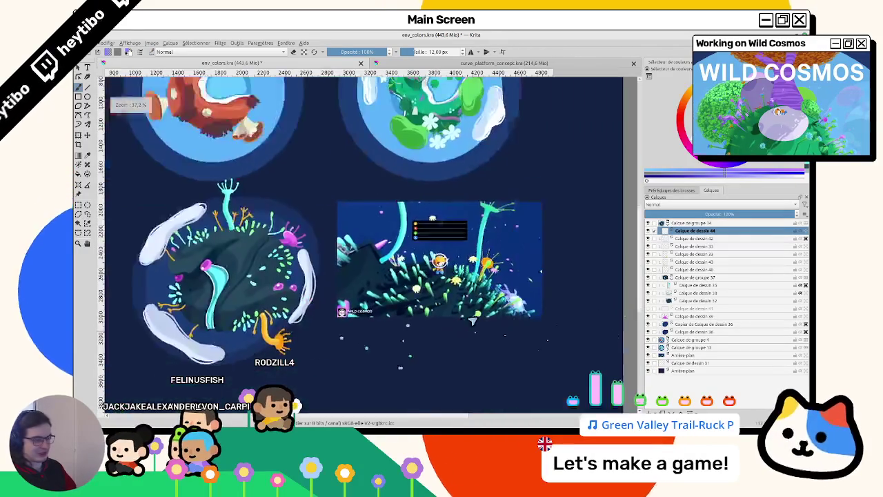
pyautogui.scroll(2, 445, 241)
pyautogui.scroll(1, 445, 242)
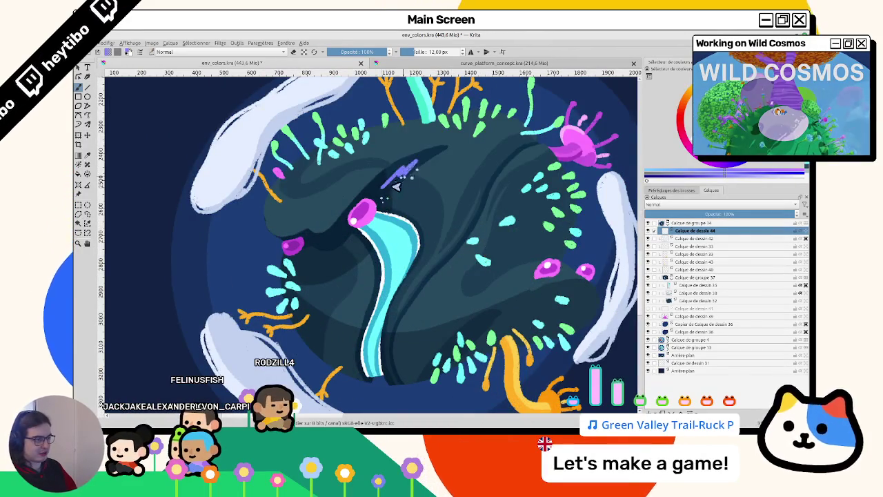
pyautogui.scroll(1, 407, 178)
pyautogui.scroll(1, 417, 234)
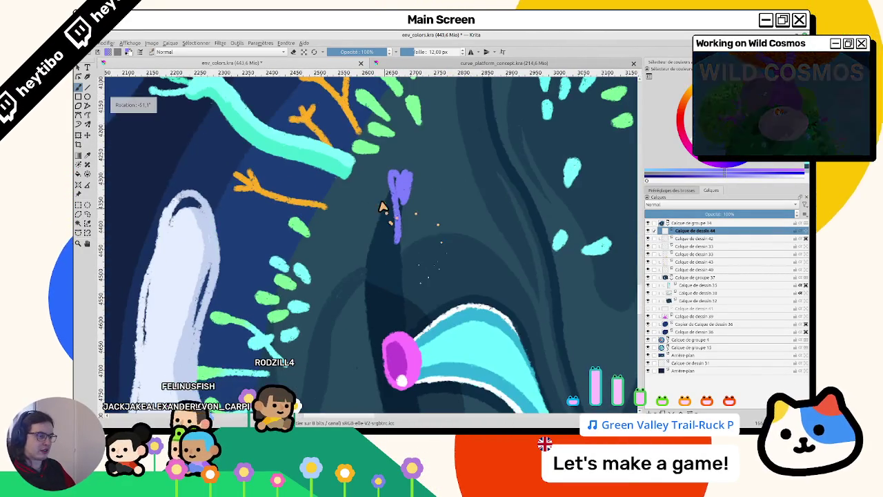
# Step: Paint the purple spiky blob above the pink pod, then reset the canvas rotation upright
pyautogui.moveTo(392, 235)
pyautogui.mouseDown()
pyautogui.moveTo(410, 314)
pyautogui.moveTo(410, 197)
pyautogui.moveTo(414, 296)
pyautogui.moveTo(404, 215)
pyautogui.moveTo(332, 286)
pyautogui.moveTo(319, 199)
pyautogui.mouseUp()
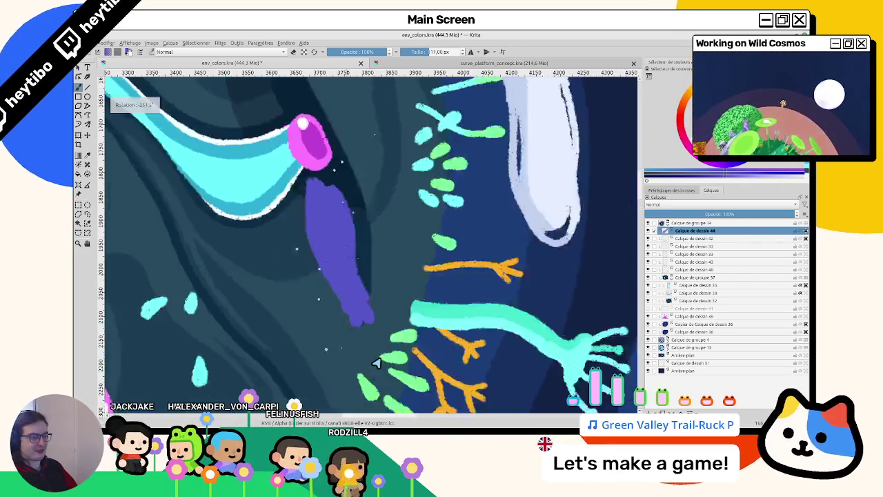
pyautogui.moveTo(351, 245); pyautogui.dragTo(377, 360)
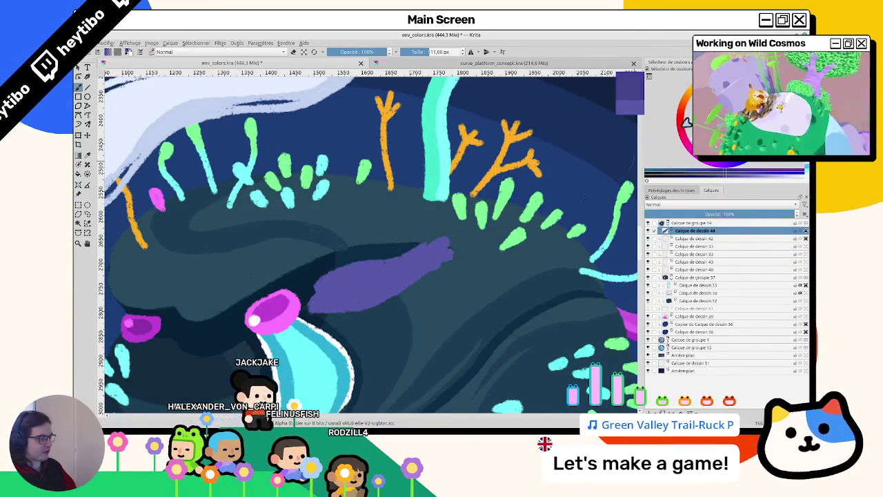
pyautogui.keyDown('ctrl'); pyautogui.scroll(-4, 370, 309); pyautogui.keyUp('ctrl')
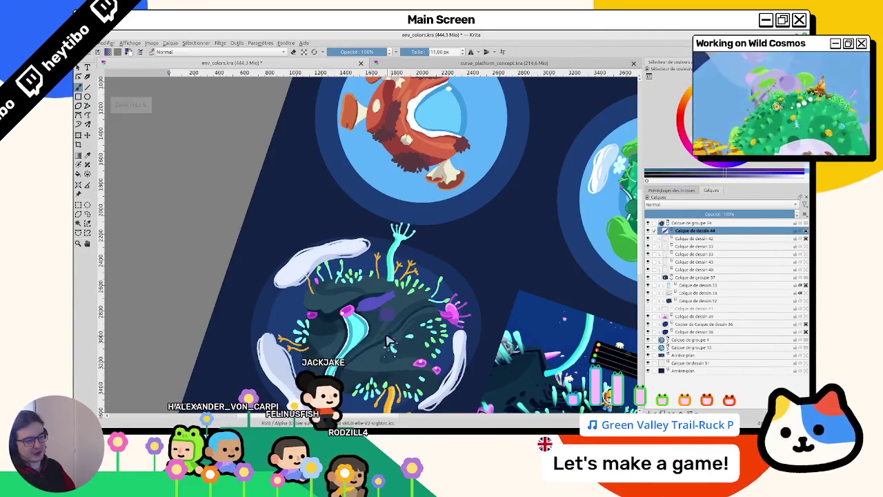
pyautogui.keyDown('ctrl'); pyautogui.scroll(4, 389, 343); pyautogui.keyUp('ctrl')
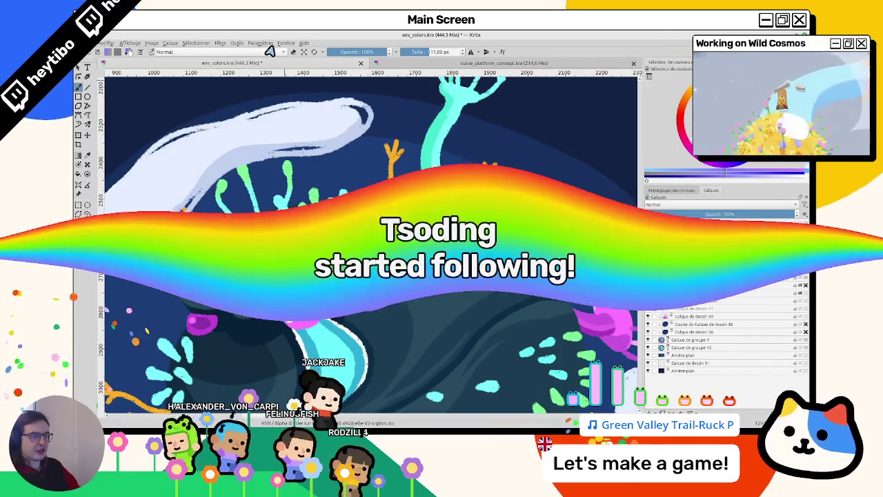
pyautogui.moveTo(276, 172); pyautogui.dragTo(459, 245)
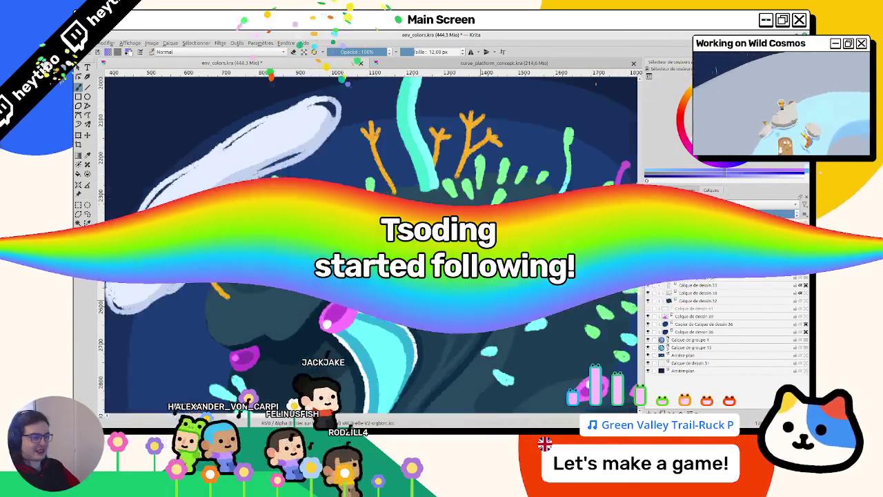
pyautogui.keyDown('ctrl'); pyautogui.scroll(1, 326, 363); pyautogui.keyUp('ctrl')
pyautogui.keyDown('ctrl'); pyautogui.scroll(1, 326, 363); pyautogui.keyUp('ctrl')
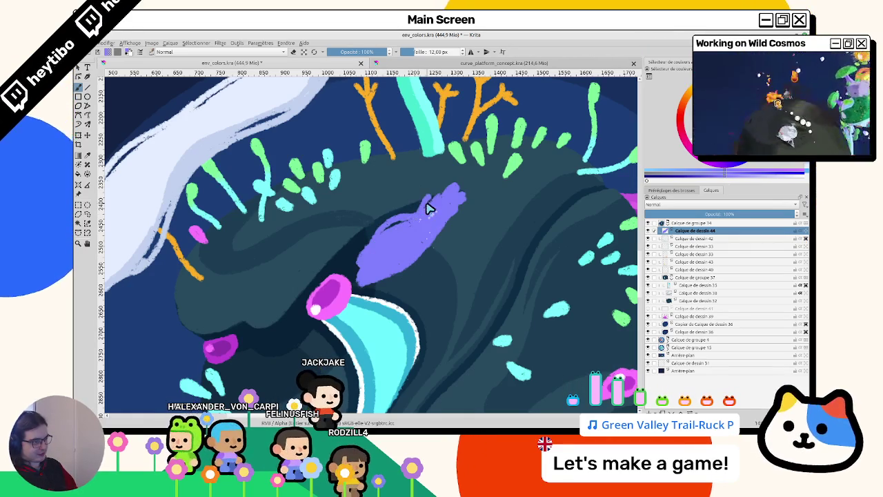
pyautogui.moveTo(454, 225); pyautogui.dragTo(314, 198)
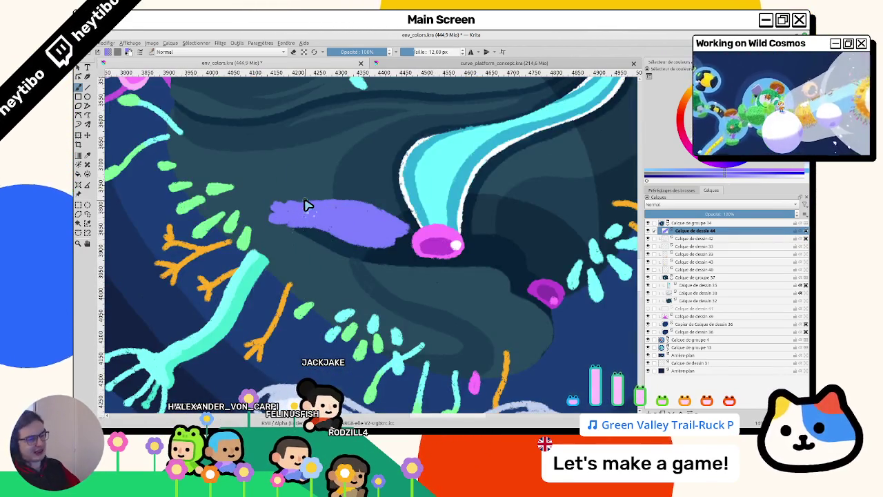
pyautogui.press('5')
pyautogui.moveTo(383, 289)
pyautogui.mouseDown()
pyautogui.moveTo(388, 255)
pyautogui.moveTo(373, 299)
pyautogui.mouseUp()
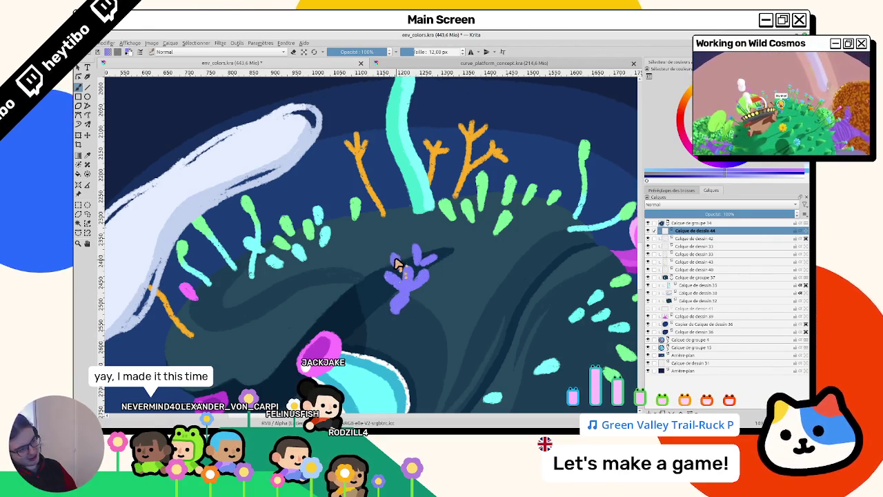
# Step: Dab light speckles inside the purple creature, then zoom out to view the whole sheet
pyautogui.moveTo(483, 301); pyautogui.dragTo(430, 278)
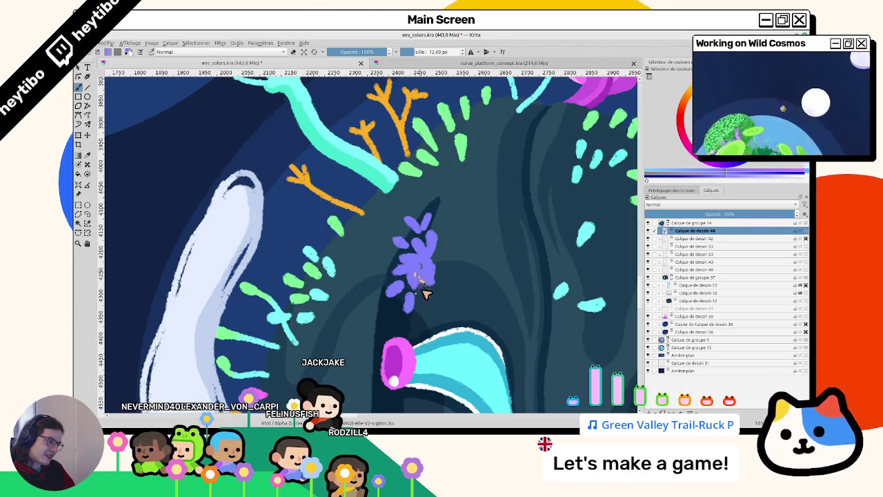
pyautogui.moveTo(429, 267); pyautogui.dragTo(343, 247)
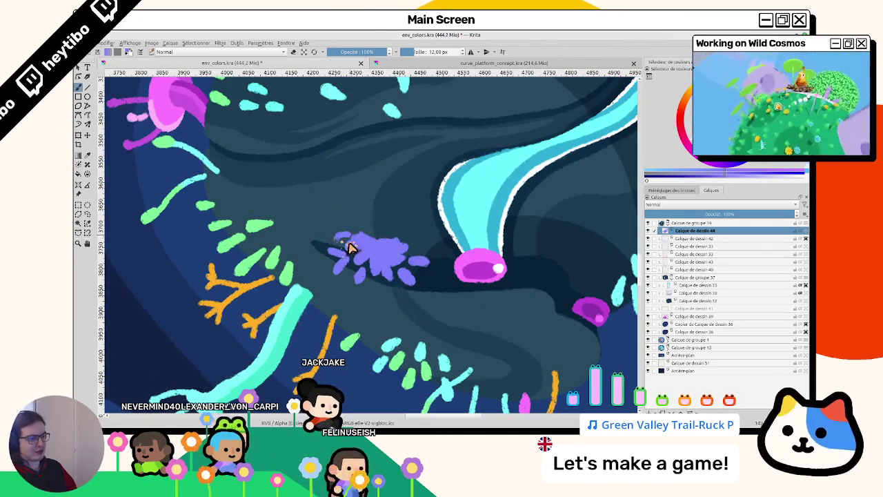
pyautogui.moveTo(353, 243); pyautogui.dragTo(381, 243)
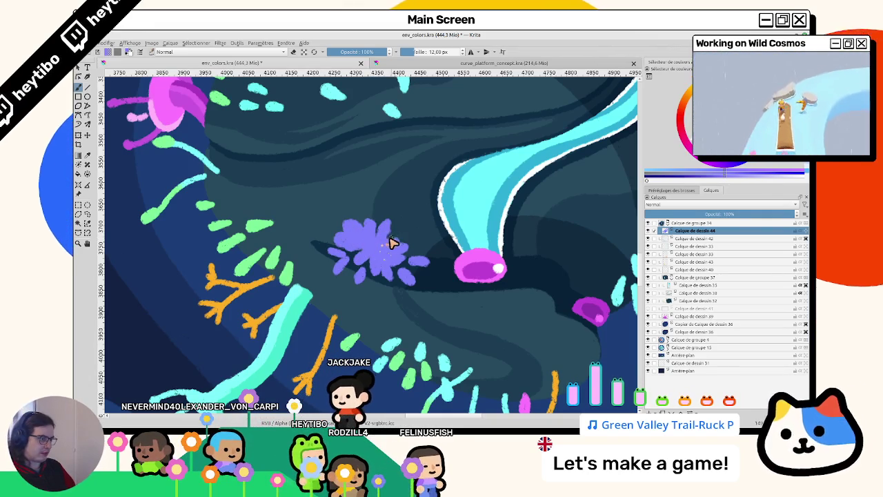
pyautogui.scroll(-3, 407, 255)
pyautogui.scroll(-2, 392, 275)
pyautogui.moveTo(245, 262)
pyautogui.mouseDown()
pyautogui.moveTo(296, 293)
pyautogui.moveTo(430, 140)
pyautogui.mouseUp()
pyautogui.moveTo(402, 191); pyautogui.dragTo(416, 226)
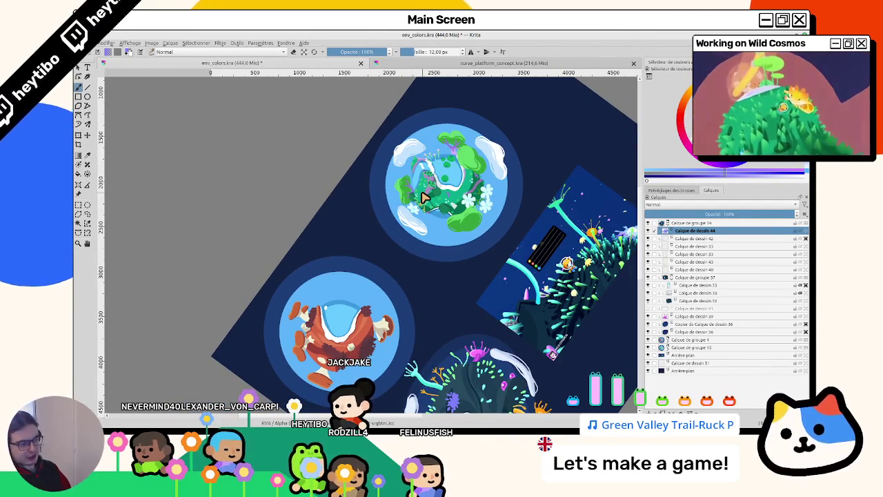
pyautogui.moveTo(413, 267); pyautogui.dragTo(345, 290)
pyautogui.scroll(2, 345, 290)
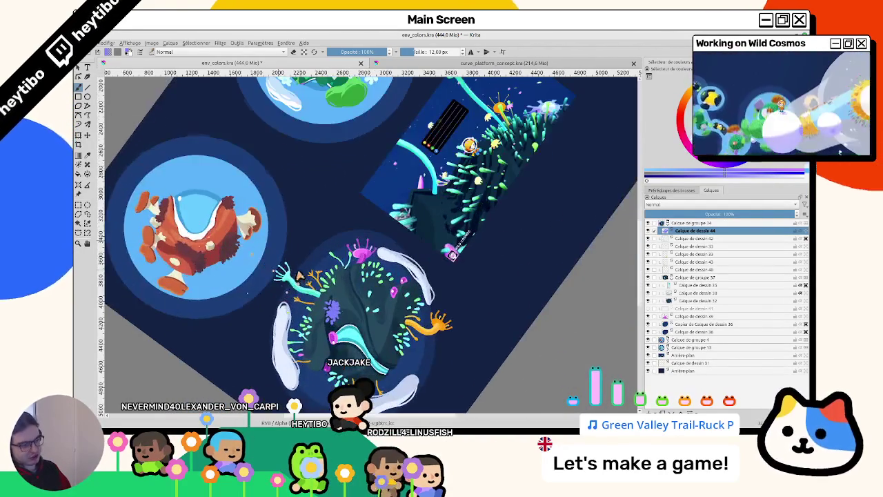
pyautogui.scroll(3, 330, 297)
pyautogui.scroll(2, 339, 312)
pyautogui.moveTo(329, 335)
pyautogui.mouseDown()
pyautogui.moveTo(365, 213)
pyautogui.moveTo(370, 224)
pyautogui.mouseUp()
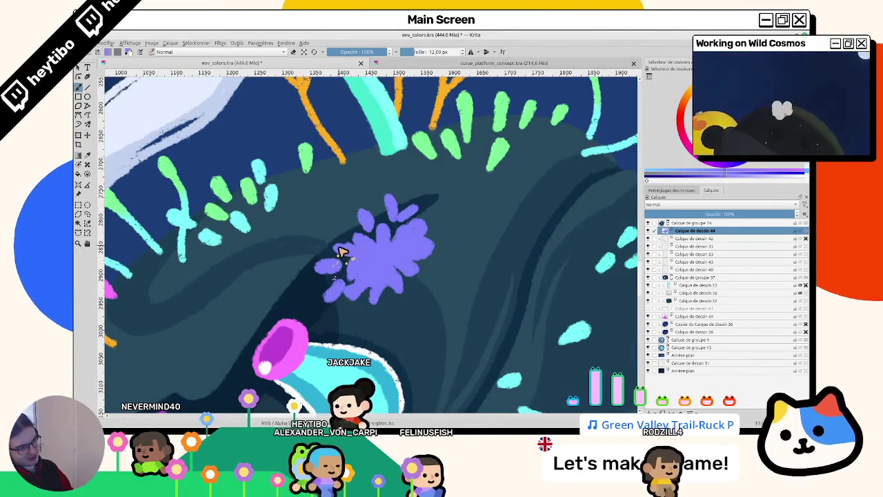
pyautogui.scroll(-5, 348, 248)
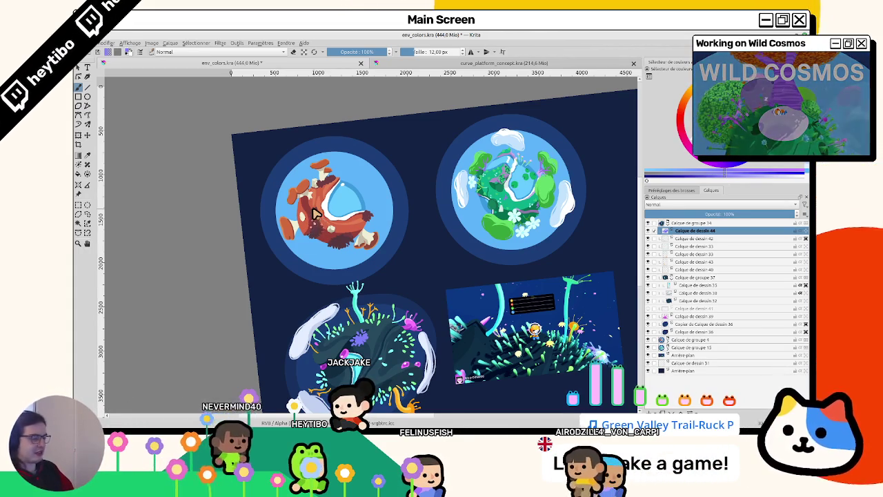
pyautogui.scroll(-1, 314, 372)
pyautogui.scroll(3, 355, 252)
pyautogui.scroll(2, 371, 252)
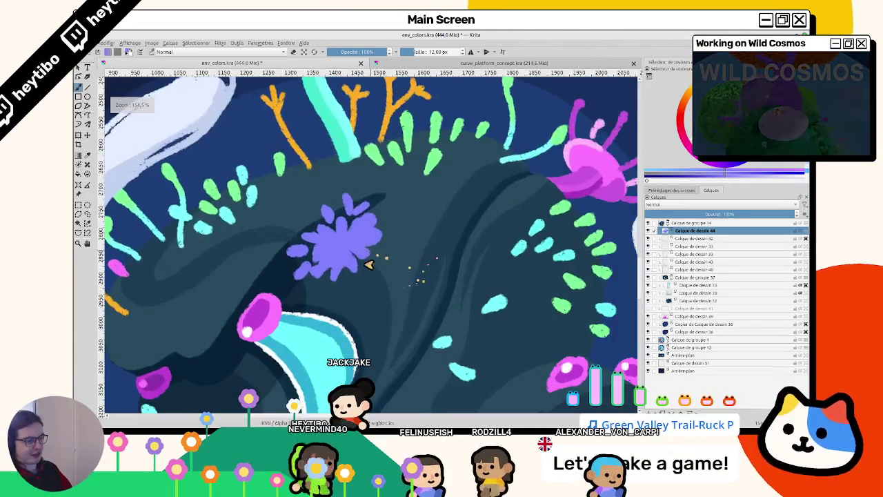
pyautogui.scroll(-5, 338, 221)
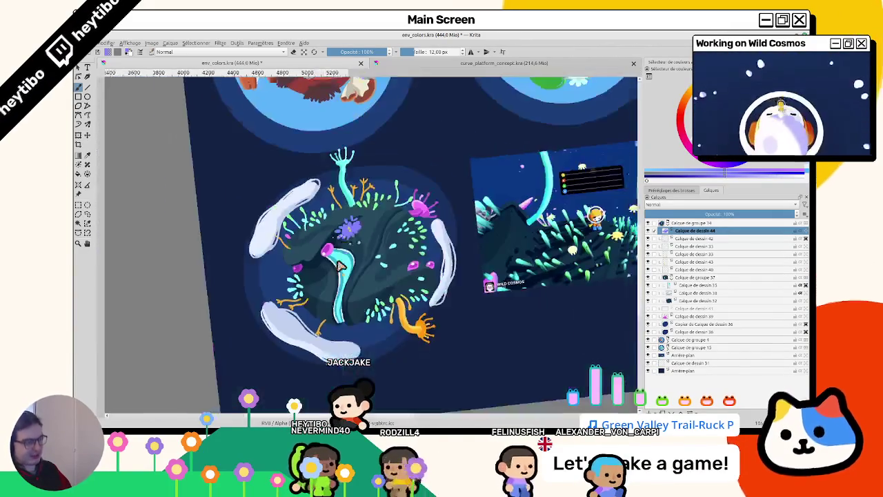
# Step: Sketch a purple star stem and arms above the plants, then undo those strokes
pyautogui.scroll(2, 357, 209)
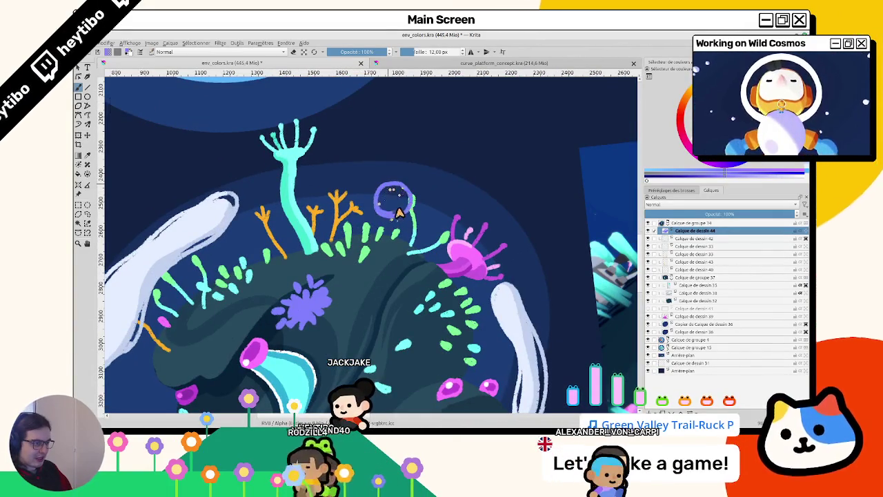
pyautogui.moveTo(394, 163)
pyautogui.mouseDown()
pyautogui.moveTo(393, 185)
pyautogui.moveTo(413, 199)
pyautogui.mouseUp()
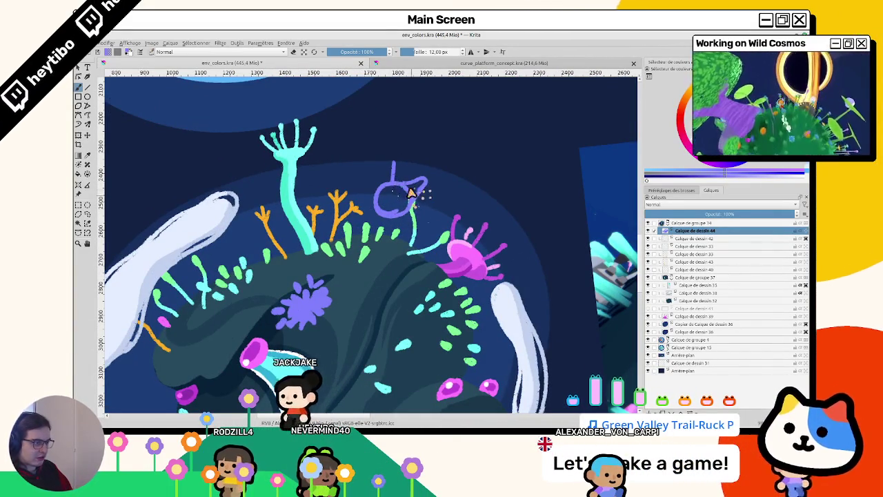
pyautogui.moveTo(392, 159); pyautogui.dragTo(373, 207)
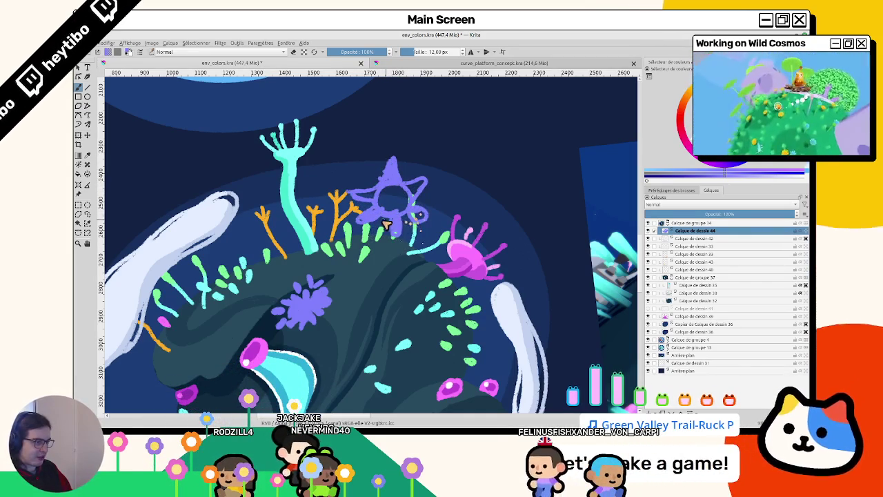
pyautogui.moveTo(388, 210); pyautogui.dragTo(364, 237)
pyautogui.hotkey('ctrl', 'z')
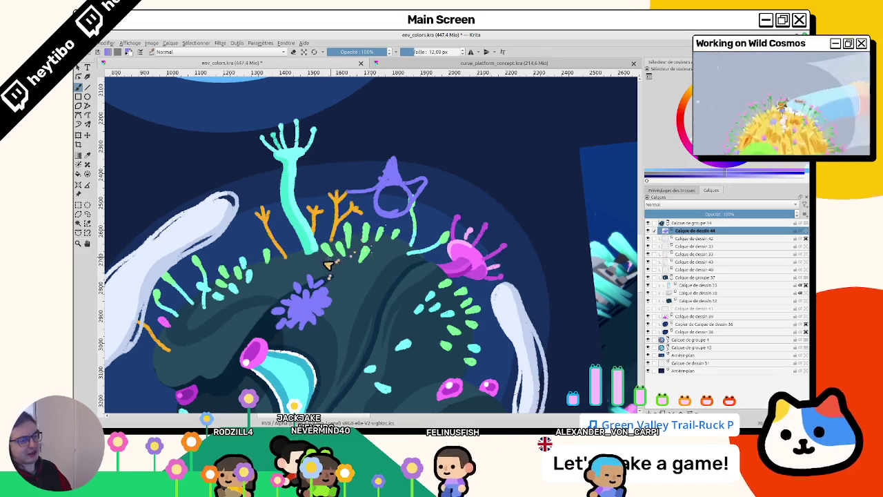
pyautogui.hotkey('ctrl', 'z')
pyautogui.hotkey('ctrl', 'z')
pyautogui.hotkey('ctrl', 'z')
pyautogui.hotkey('ctrl', 'z')
pyautogui.hotkey('ctrl', 'z')
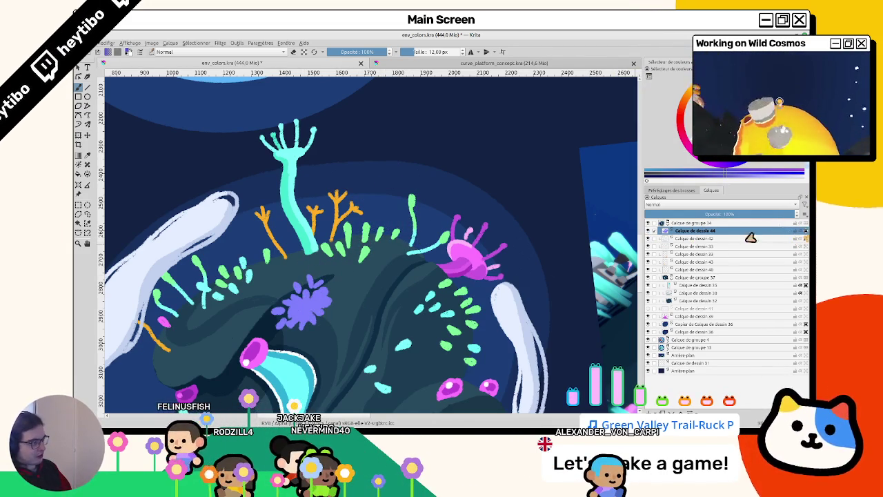
# Step: Rotate and zoom around the purple clump, growing it into an elongated bristly shape, then zoom out
pyautogui.scroll(2, 301, 310)
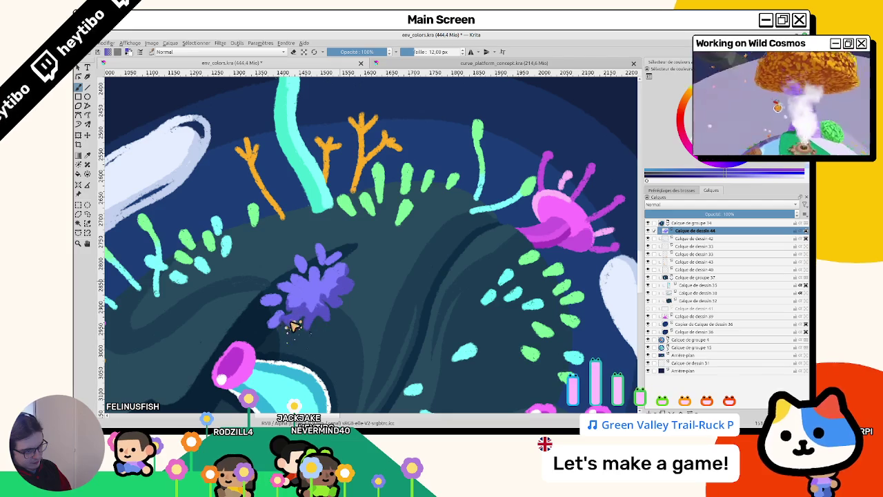
pyautogui.press('4')
pyautogui.press('4')
pyautogui.press('4')
pyautogui.scroll(3, 414, 292)
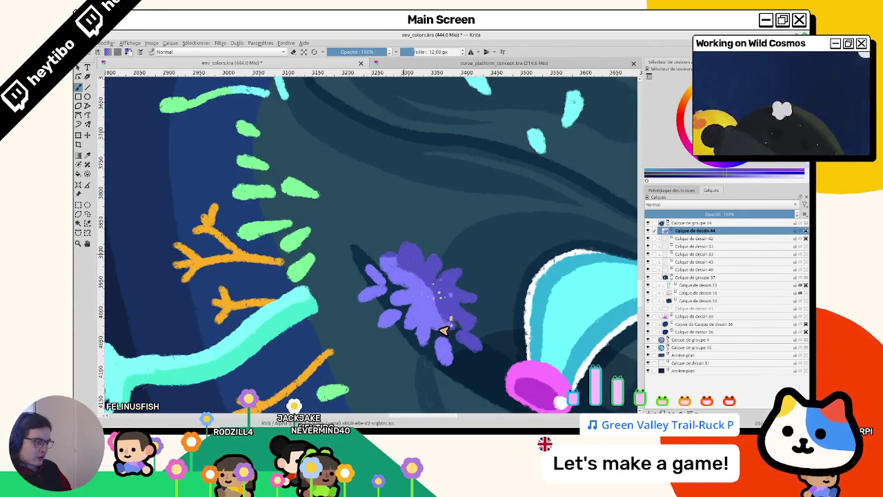
pyautogui.press('4')
pyautogui.press('4')
pyautogui.press('4')
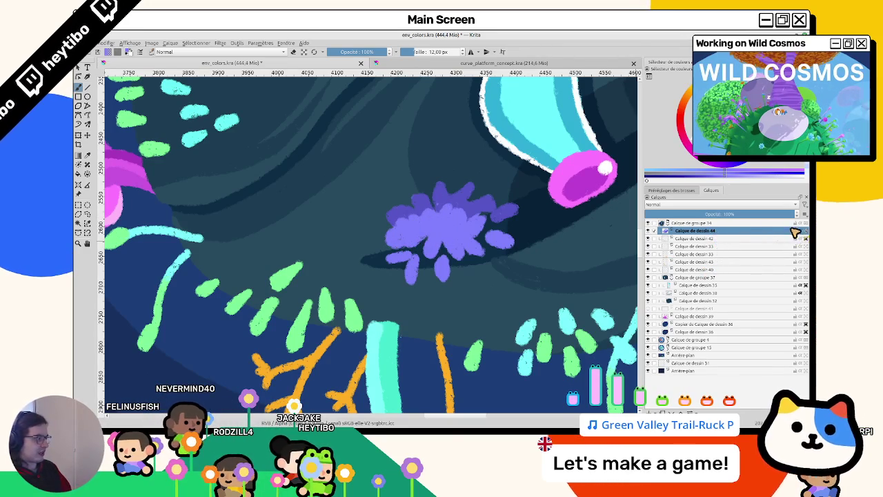
pyautogui.moveTo(438, 190)
pyautogui.mouseDown()
pyautogui.moveTo(310, 292)
pyautogui.moveTo(454, 237)
pyautogui.moveTo(375, 258)
pyautogui.mouseUp()
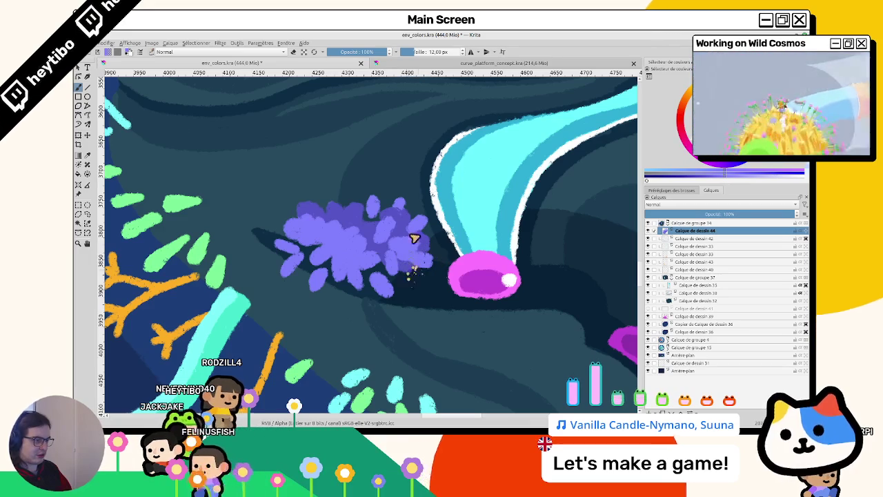
pyautogui.moveTo(411, 268); pyautogui.dragTo(361, 206)
pyautogui.moveTo(407, 235); pyautogui.dragTo(421, 259)
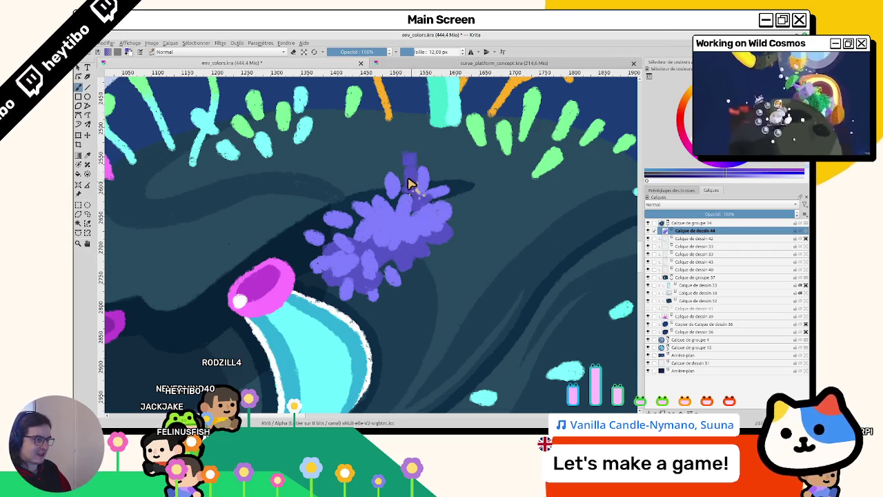
pyautogui.moveTo(411, 187)
pyautogui.mouseDown()
pyautogui.moveTo(411, 245)
pyautogui.moveTo(390, 237)
pyautogui.mouseUp()
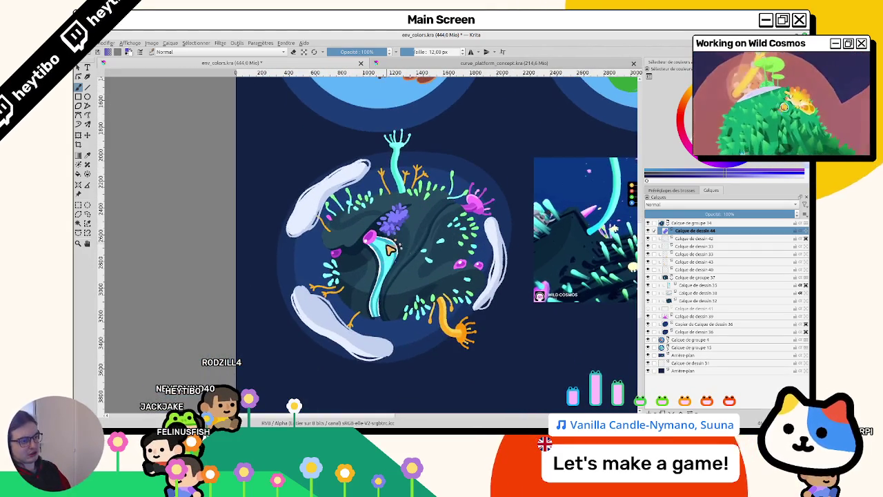
pyautogui.moveTo(481, 264)
pyautogui.mouseDown()
pyautogui.moveTo(373, 316)
pyautogui.moveTo(397, 185)
pyautogui.moveTo(334, 367)
pyautogui.mouseUp()
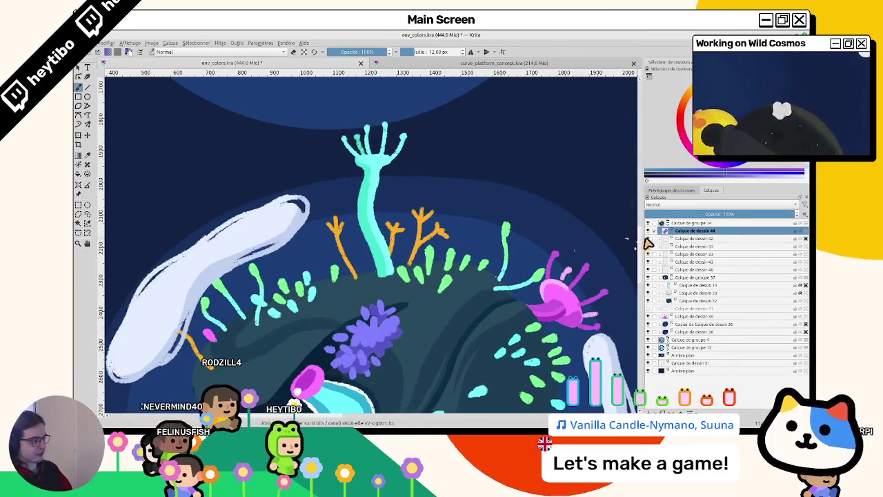
pyautogui.click(663, 254)
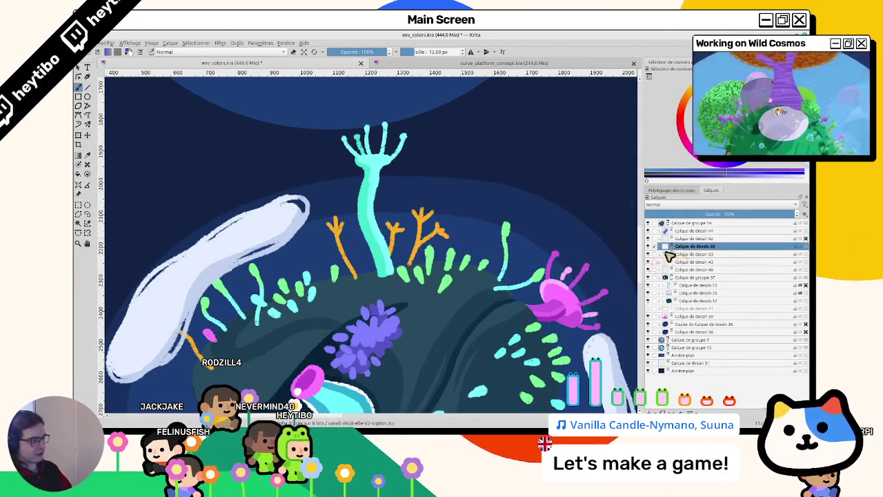
# Step: Sample the cyan colour of the tall branching stem on Calque de dessin 33
pyautogui.scroll(2, 371, 174)
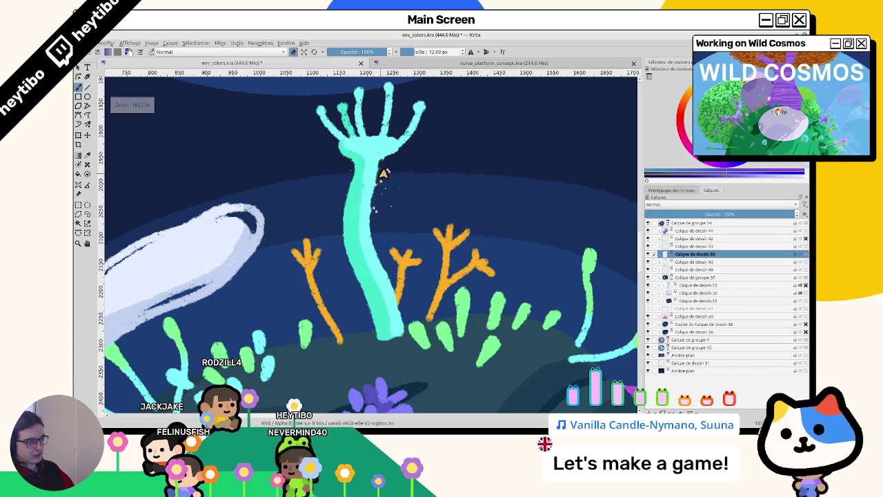
pyautogui.keyDown('ctrl'); pyautogui.click(371, 210); pyautogui.keyUp('ctrl')
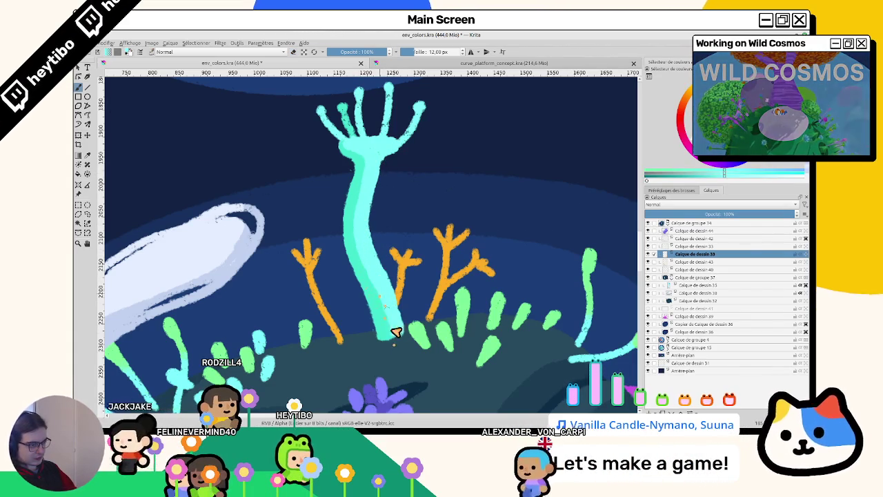
pyautogui.scroll(-3, 394, 359)
pyautogui.scroll(2, 407, 269)
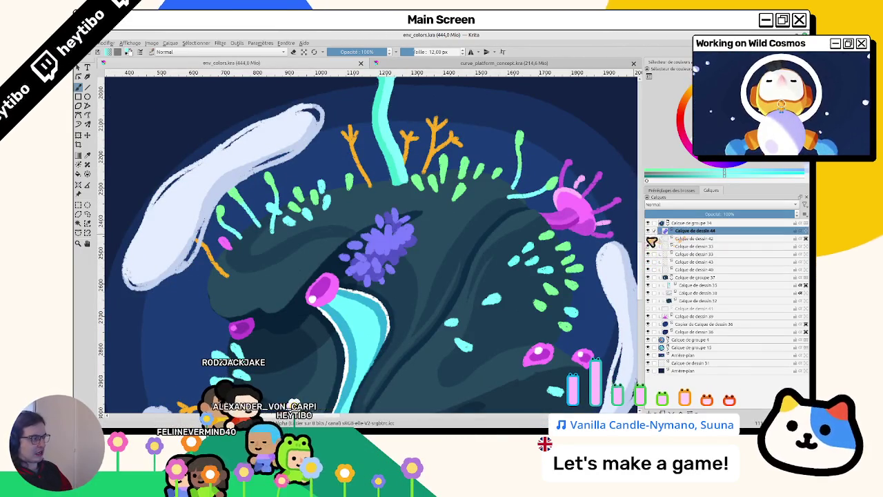
# Step: On Calque de dessin 44, close a purple leaf-shaped outline and fill it solid purple
pyautogui.click(690, 230)
pyautogui.moveTo(628, 295); pyautogui.dragTo(611, 236)
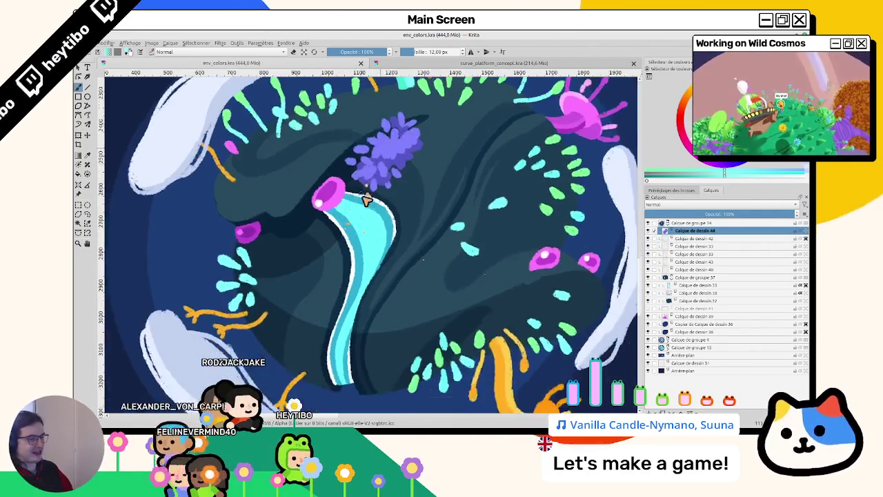
pyautogui.moveTo(361, 219); pyautogui.dragTo(385, 193)
pyautogui.moveTo(410, 300); pyautogui.dragTo(380, 270)
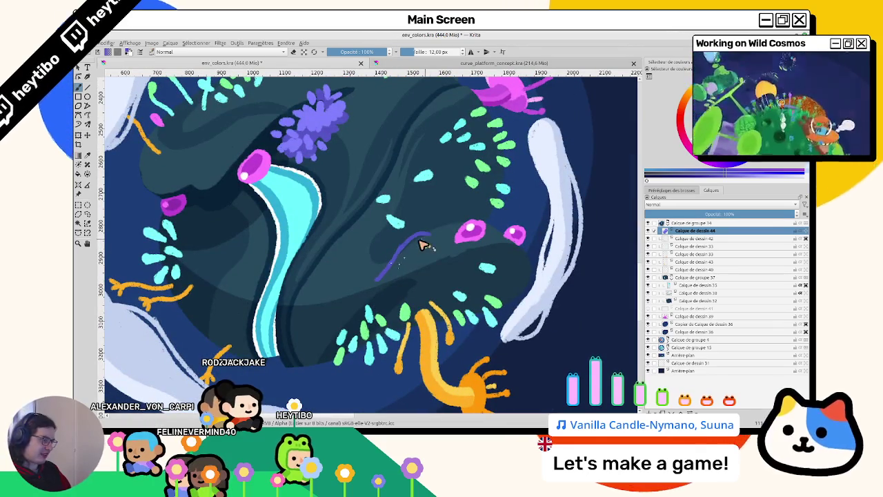
pyautogui.moveTo(420, 250)
pyautogui.mouseDown()
pyautogui.moveTo(389, 292)
pyautogui.moveTo(455, 250)
pyautogui.mouseUp()
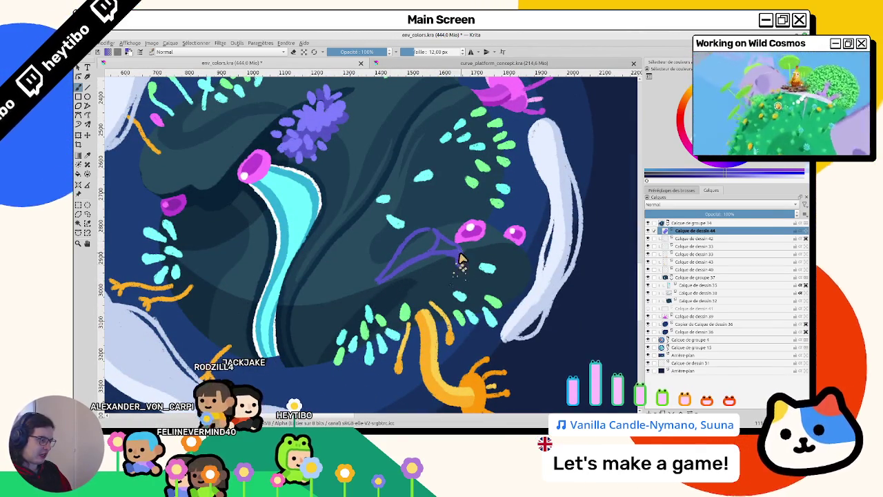
pyautogui.press('f')
pyautogui.click(414, 252)
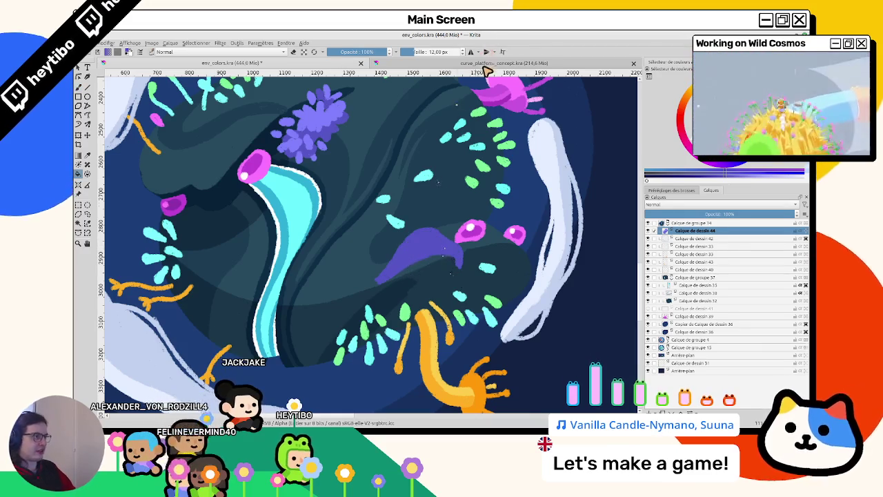
pyautogui.click(488, 64)
pyautogui.click(340, 63)
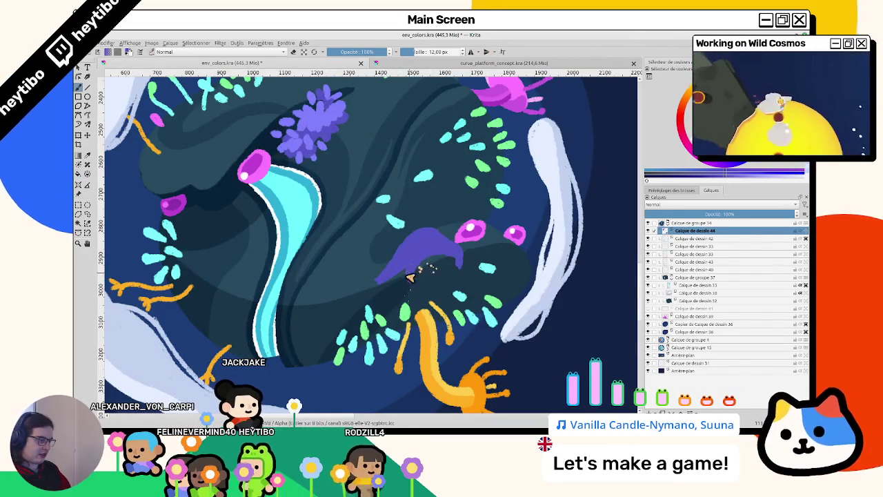
# Step: Paint lighter lavender strokes on the figure with a 12 px brush, extending and widening its tail
pyautogui.moveTo(414, 281)
pyautogui.mouseDown()
pyautogui.moveTo(350, 233)
pyautogui.moveTo(300, 212)
pyautogui.moveTo(379, 322)
pyautogui.moveTo(380, 339)
pyautogui.mouseUp()
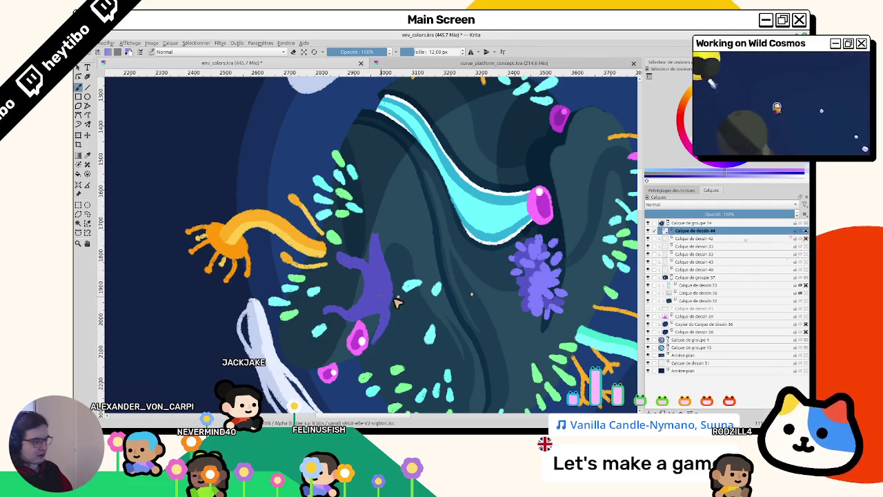
pyautogui.moveTo(384, 297); pyautogui.dragTo(321, 330)
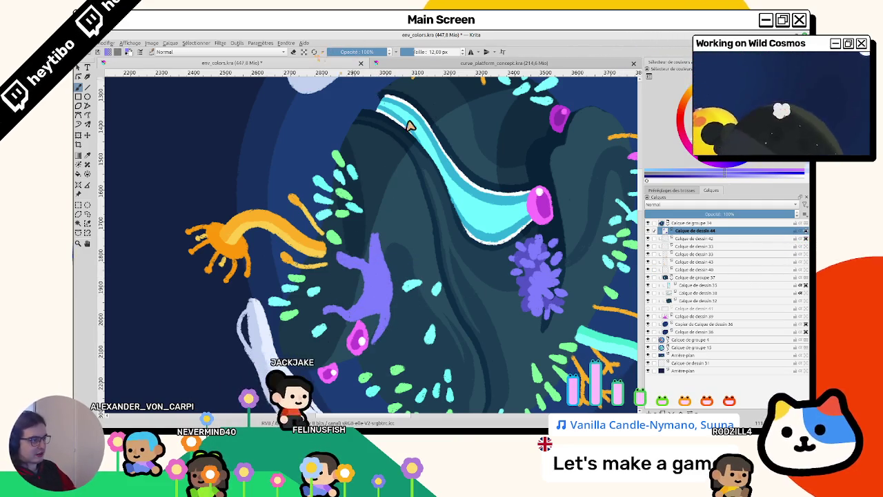
pyautogui.press('/')
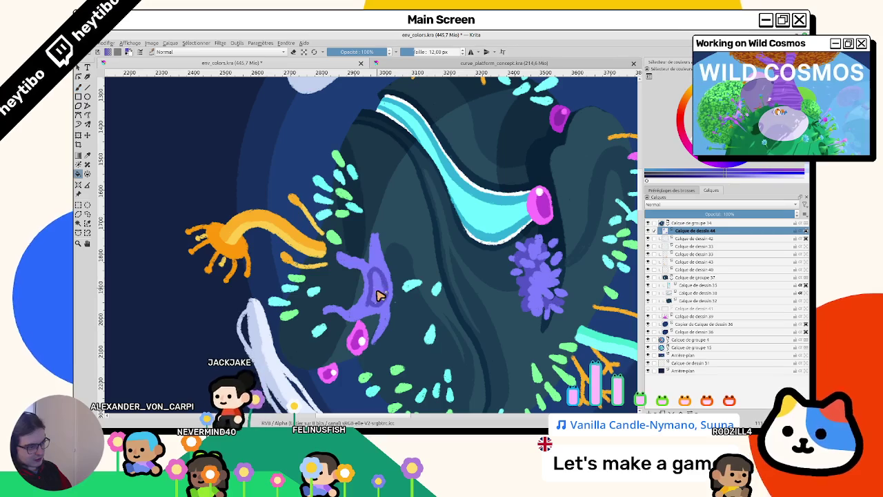
pyautogui.click(388, 64)
pyautogui.click(339, 63)
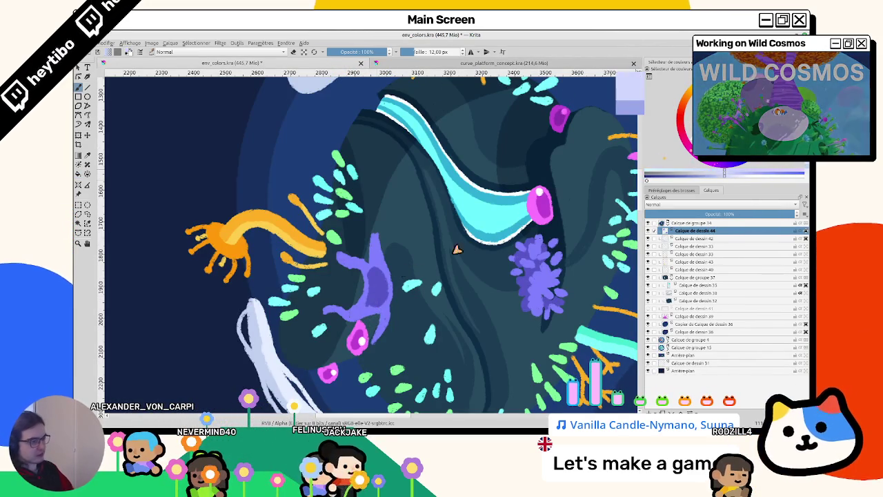
pyautogui.moveTo(369, 307); pyautogui.dragTo(369, 251)
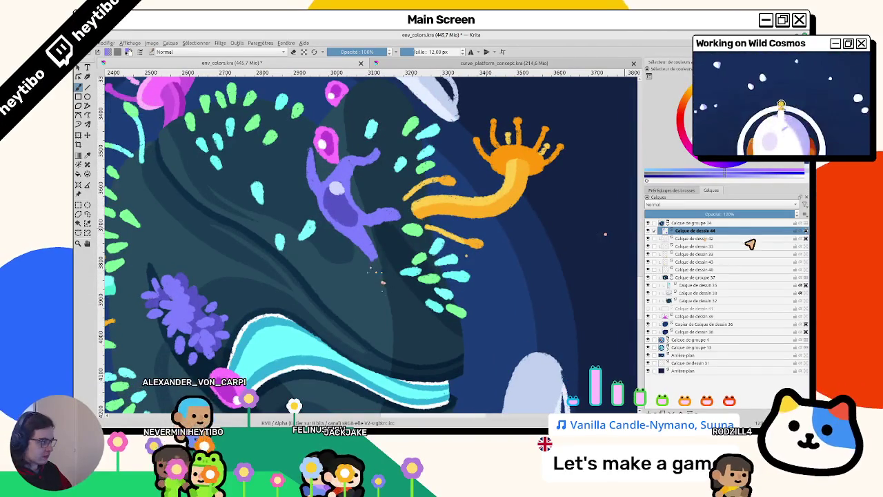
pyautogui.moveTo(377, 256); pyautogui.dragTo(380, 276)
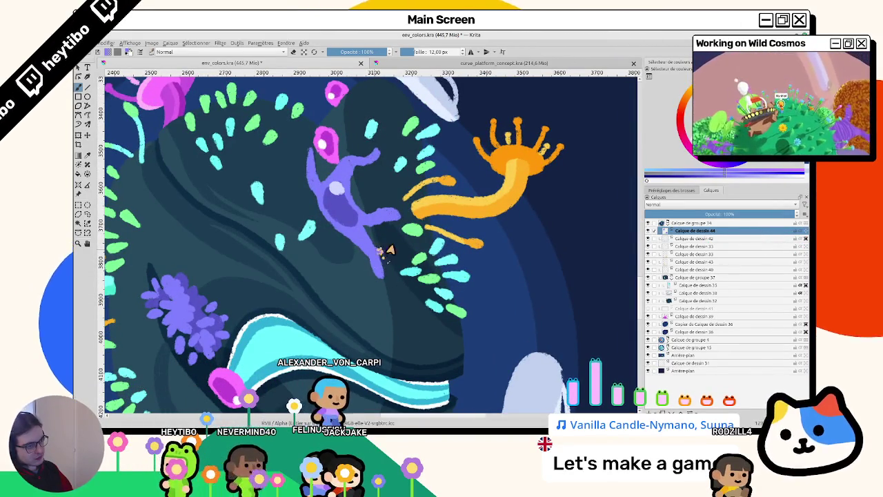
pyautogui.moveTo(382, 262); pyautogui.dragTo(392, 240)
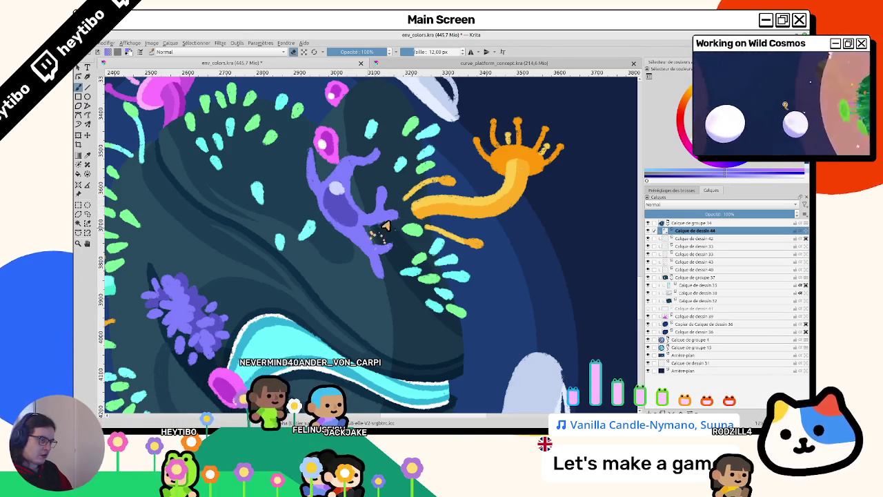
# Step: Add small light dots near the purple creature while rotating the view around it
pyautogui.moveTo(366, 231); pyautogui.dragTo(366, 273)
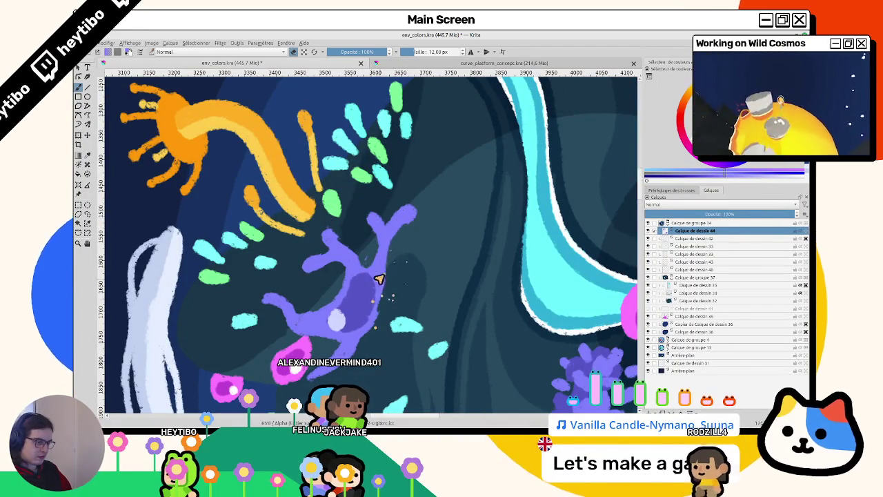
pyautogui.moveTo(371, 325)
pyautogui.mouseDown()
pyautogui.moveTo(391, 286)
pyautogui.moveTo(410, 315)
pyautogui.mouseUp()
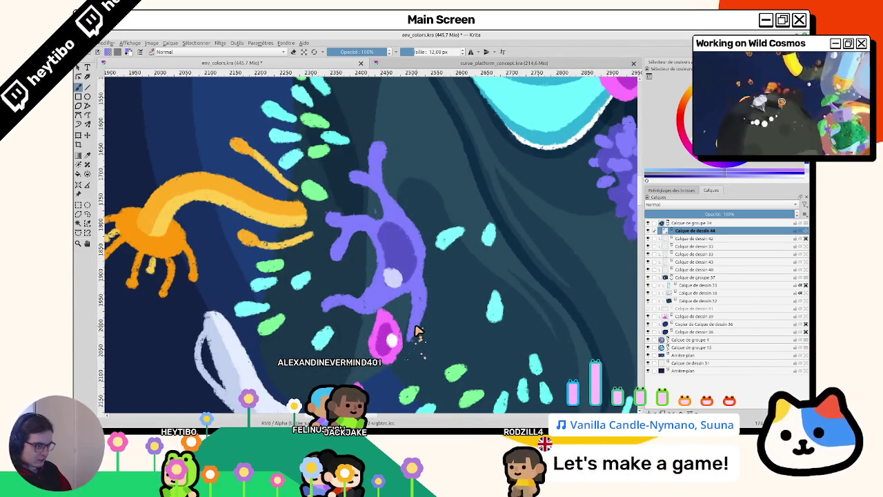
pyautogui.click(430, 317)
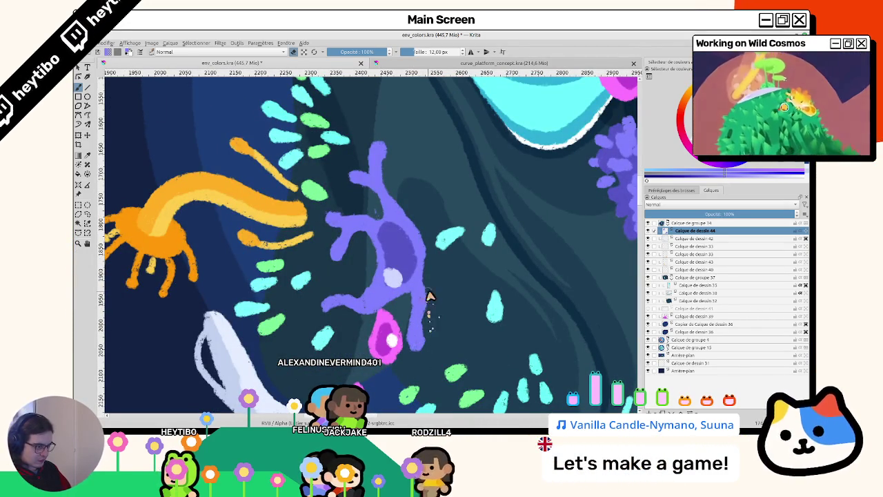
pyautogui.moveTo(434, 325); pyautogui.dragTo(404, 251)
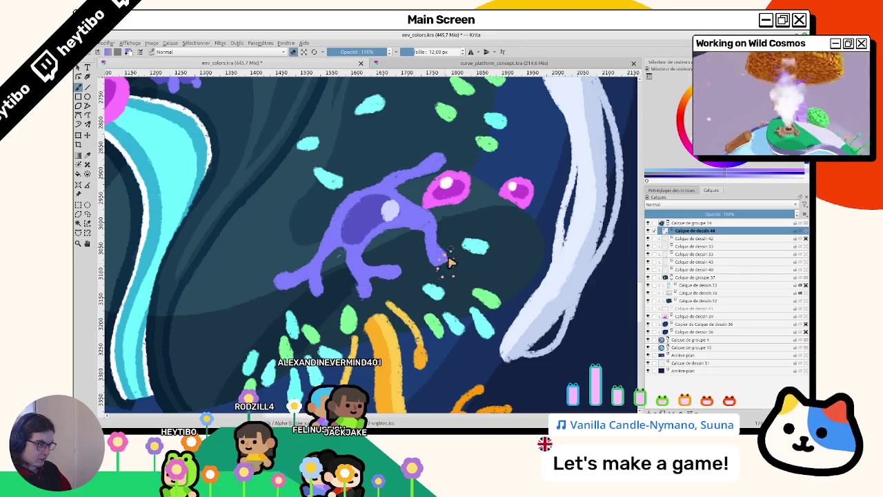
pyautogui.moveTo(448, 252); pyautogui.dragTo(347, 221)
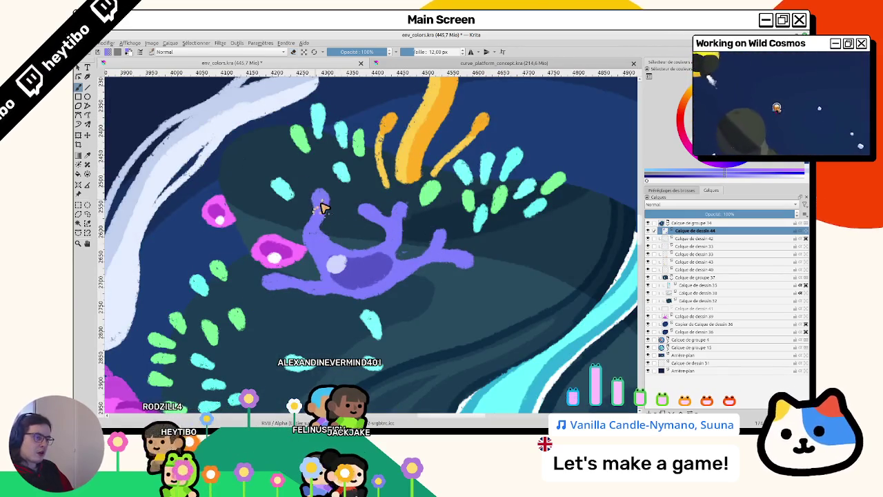
pyautogui.scroll(-5, 321, 256)
pyautogui.press('5')
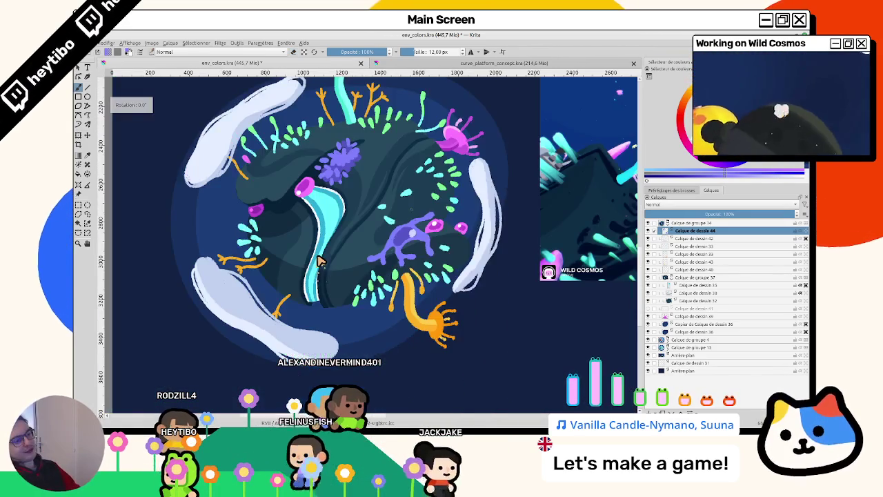
pyautogui.scroll(2, 320, 260)
pyautogui.hotkey('ctrl', 't')
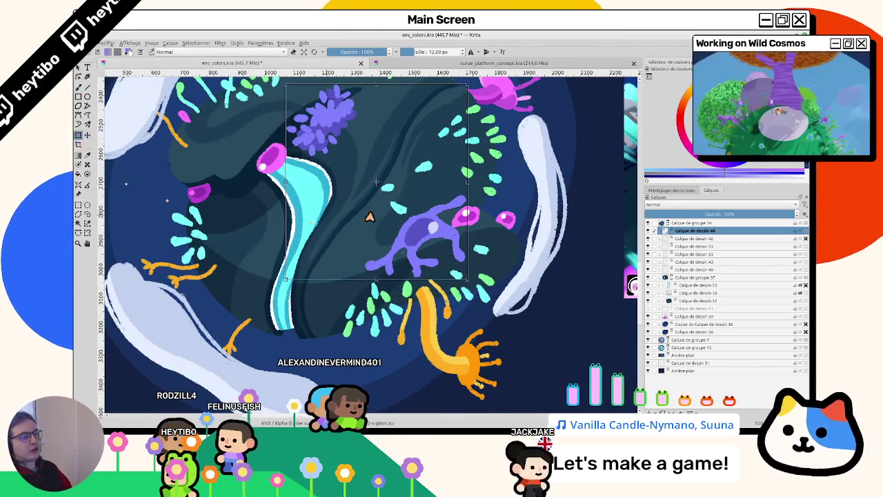
pyautogui.rightClick(439, 241)
pyautogui.press('b')
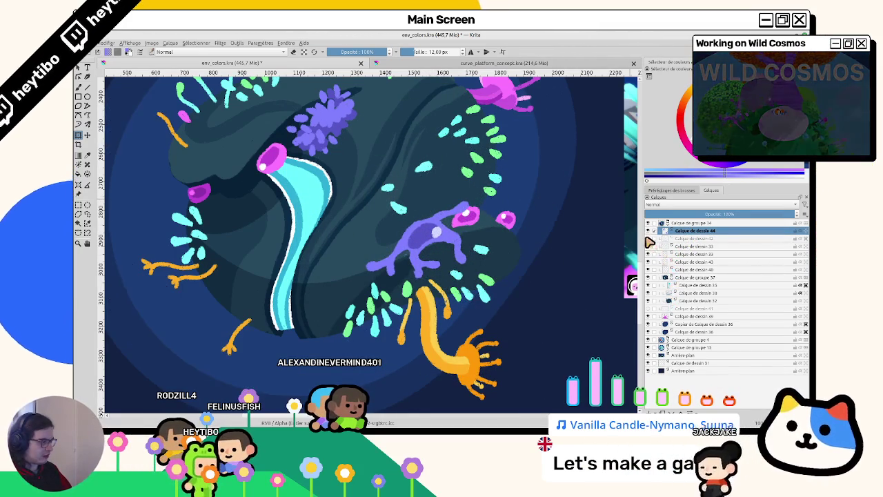
pyautogui.moveTo(680, 247); pyautogui.dragTo(679, 229)
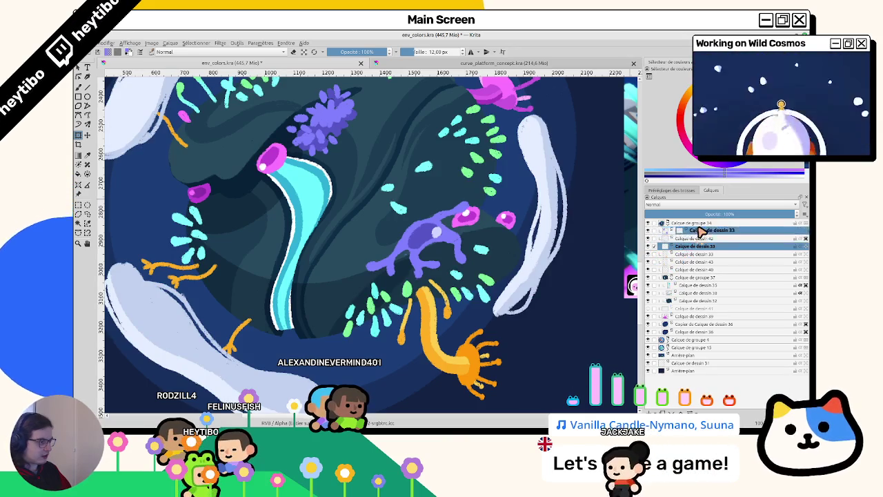
# Step: Move Calque de dessin 33 above Calque de dessin 44, toggling layer 44's visibility to compare
pyautogui.moveTo(435, 257); pyautogui.dragTo(377, 312)
pyautogui.scroll(-1, 376, 312)
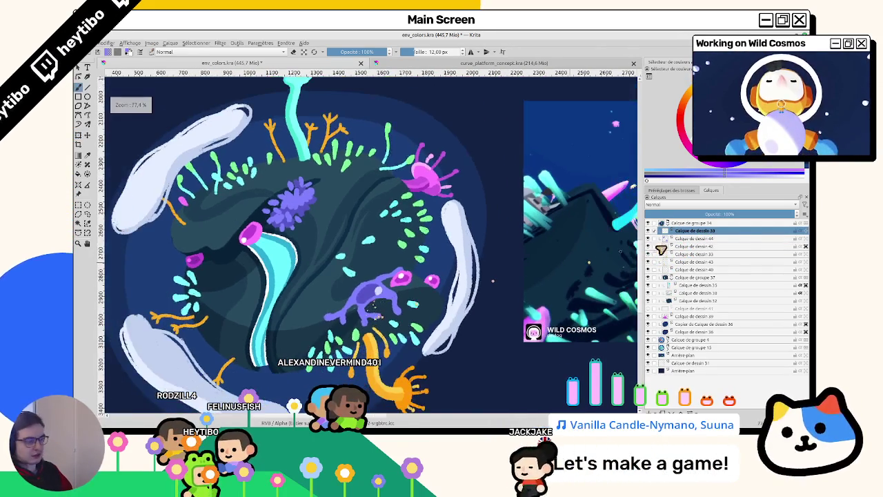
pyautogui.click(648, 239)
pyautogui.click(749, 238)
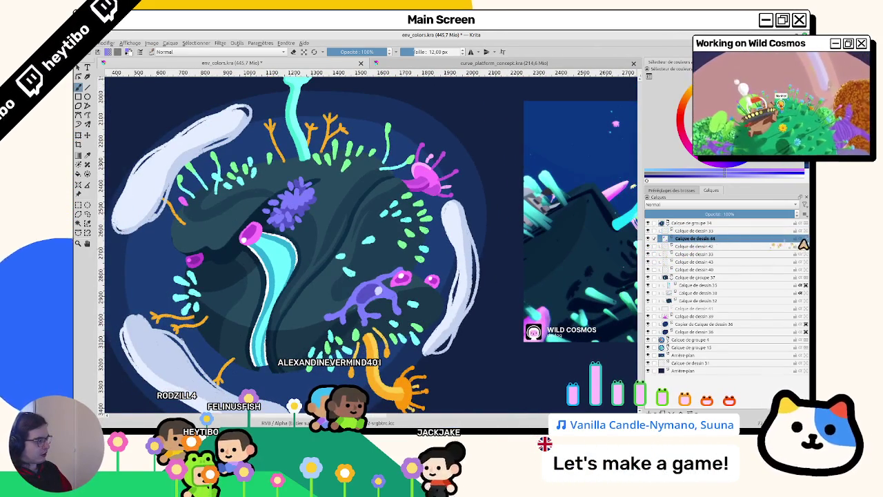
pyautogui.scroll(3, 340, 285)
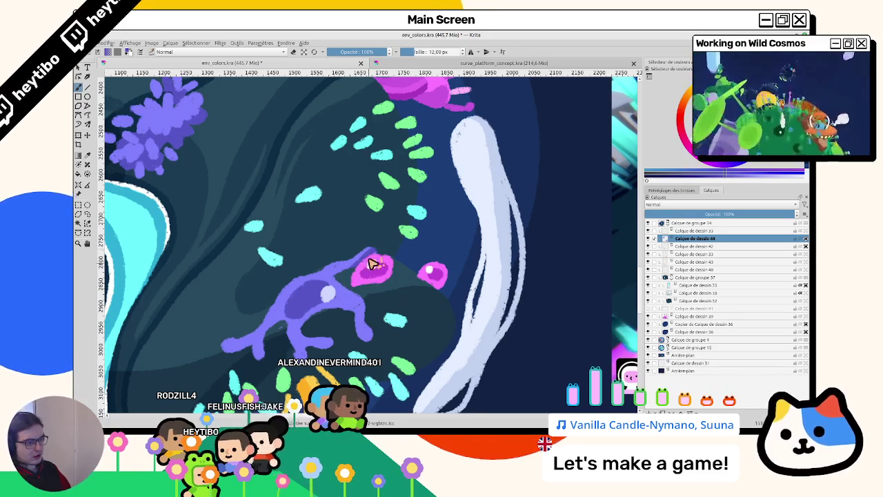
# Step: Rotate and zoom the canvas to centre on the purple creature
pyautogui.moveTo(380, 253); pyautogui.dragTo(345, 276)
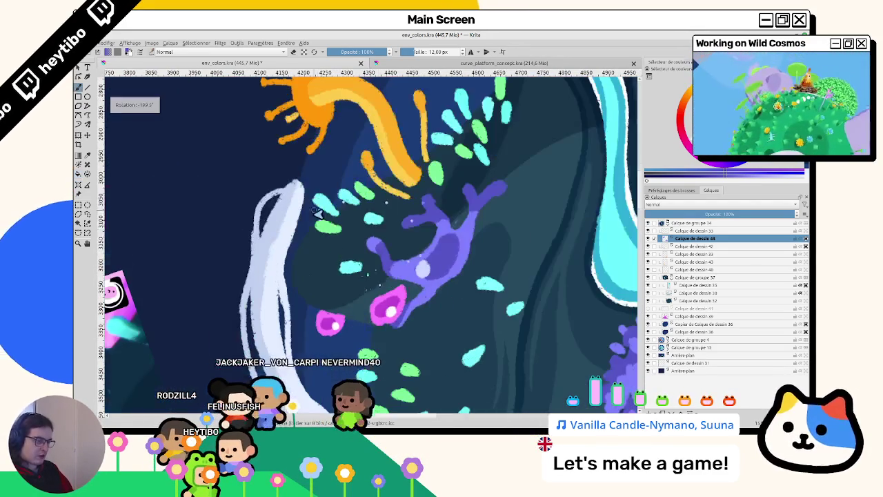
pyautogui.moveTo(380, 274)
pyautogui.mouseDown()
pyautogui.moveTo(373, 242)
pyautogui.moveTo(477, 240)
pyautogui.moveTo(423, 212)
pyautogui.moveTo(469, 218)
pyautogui.mouseUp()
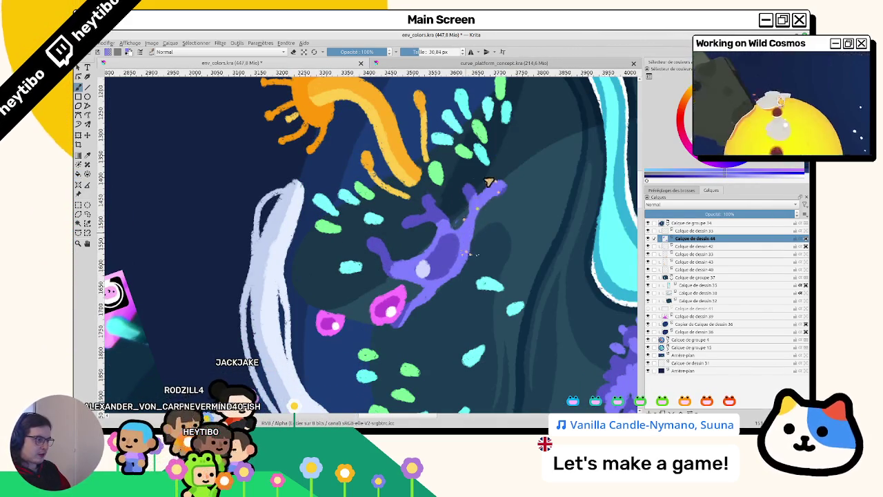
pyautogui.scroll(-3, 466, 180)
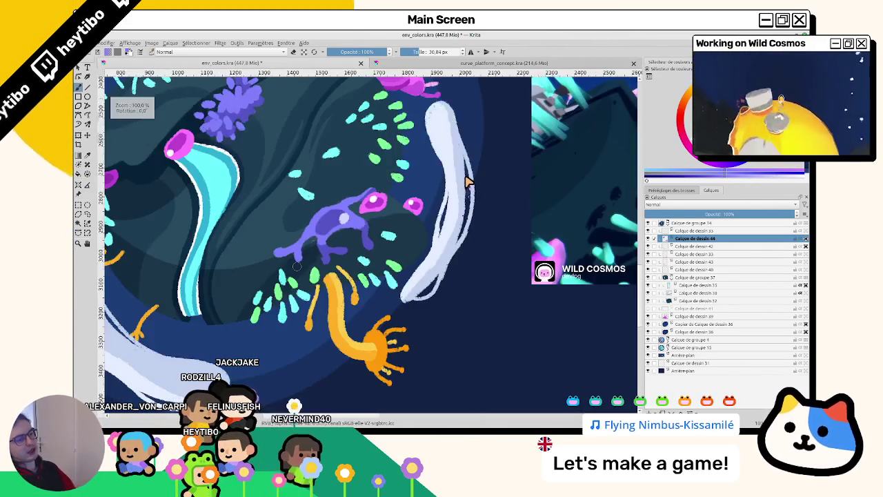
pyautogui.scroll(-1, 436, 340)
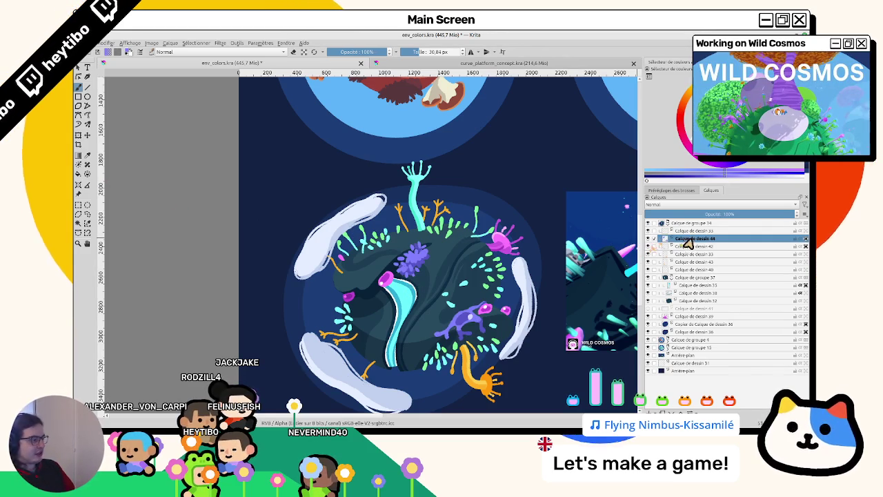
# Step: Mark a small selection, shift the view, and return to the creature's layer 44
pyautogui.moveTo(384, 238)
pyautogui.mouseDown()
pyautogui.moveTo(389, 245)
pyautogui.moveTo(359, 245)
pyautogui.moveTo(281, 182)
pyautogui.mouseUp()
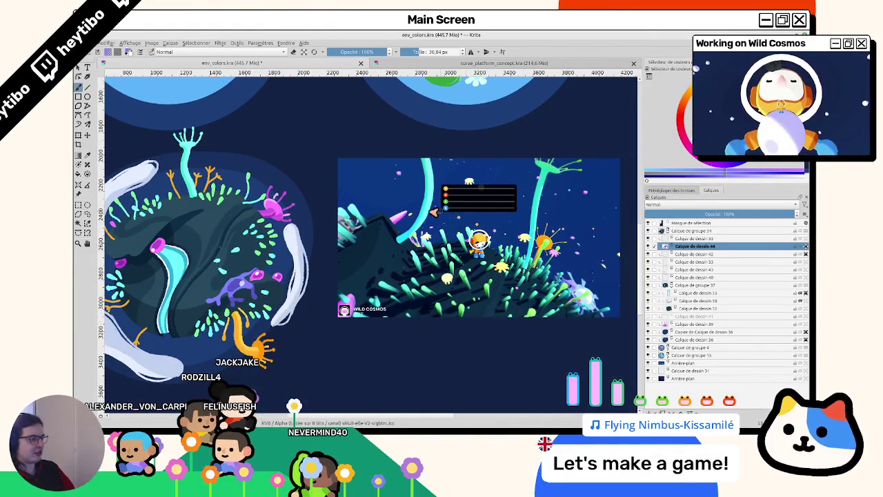
pyautogui.moveTo(408, 197); pyautogui.dragTo(445, 241)
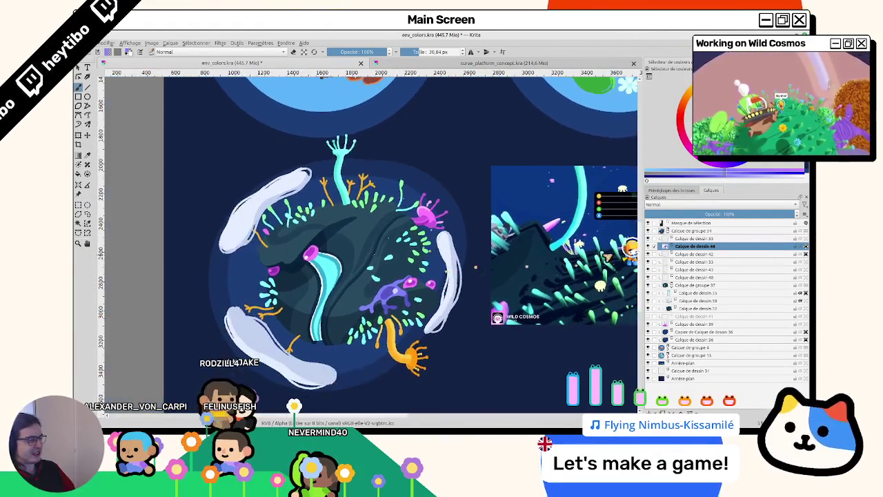
pyautogui.press('pagedown')
pyautogui.press('pageup')
pyautogui.scroll(2, 376, 283)
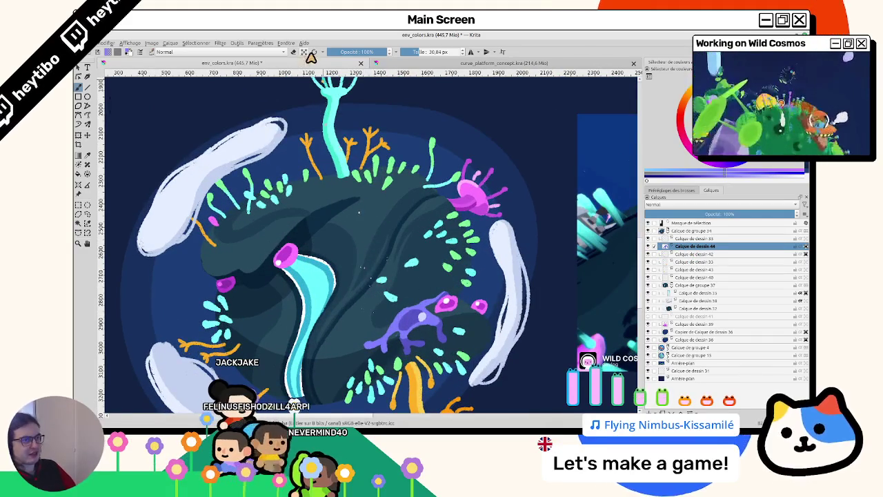
# Step: Shrink the brush to 12 px, sample the creature's purple, and clear the selection
pyautogui.press('[')
pyautogui.press('[')
pyautogui.press('[')
pyautogui.keyDown('ctrl'); pyautogui.click(457, 217); pyautogui.keyUp('ctrl')
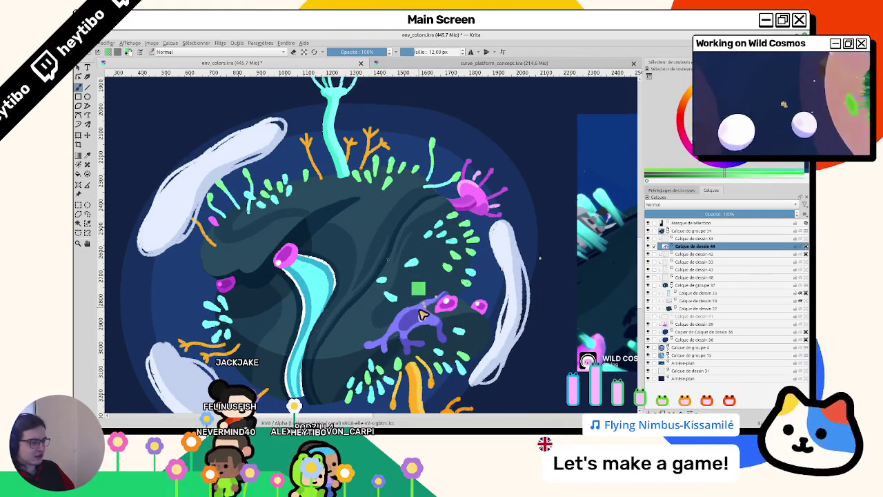
pyautogui.keyDown('ctrl'); pyautogui.click(419, 312); pyautogui.keyUp('ctrl')
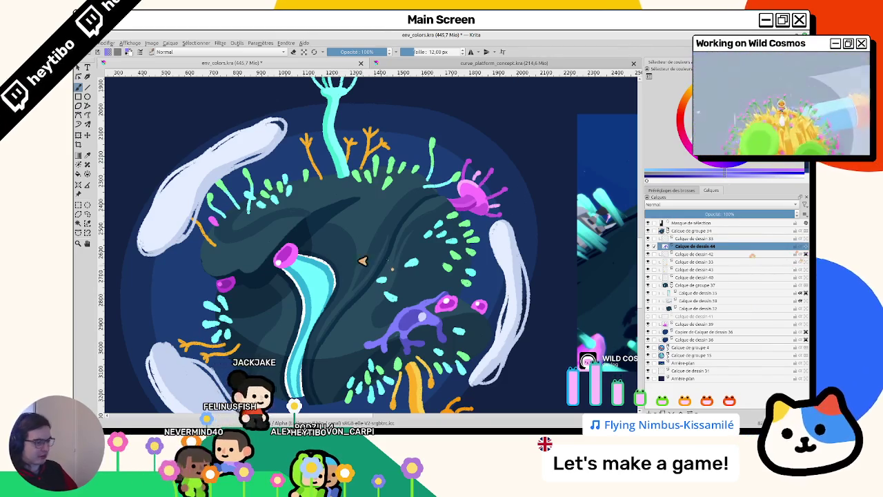
pyautogui.moveTo(358, 246); pyautogui.dragTo(371, 302)
pyautogui.click(274, 225)
pyautogui.click(366, 284)
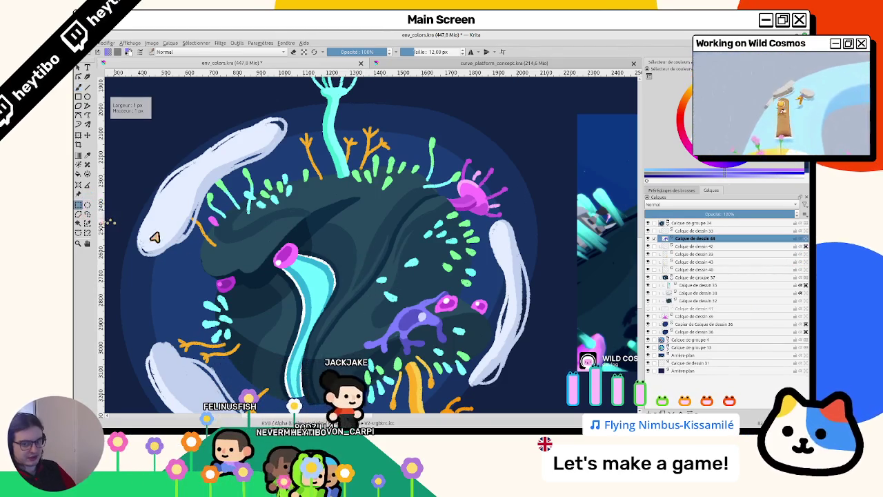
# Step: Paint a thin curved purple stalk above the starfish creature, rotating the view around it
pyautogui.moveTo(366, 284); pyautogui.dragTo(372, 243)
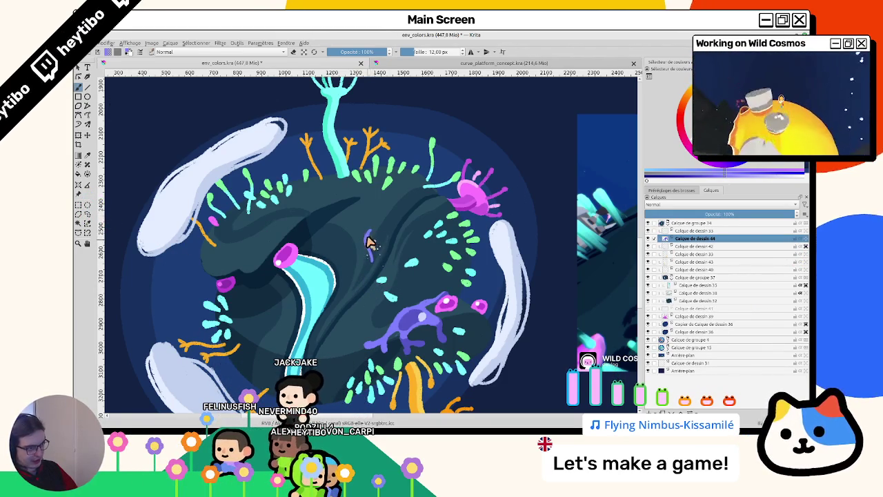
pyautogui.moveTo(373, 239); pyautogui.dragTo(380, 275)
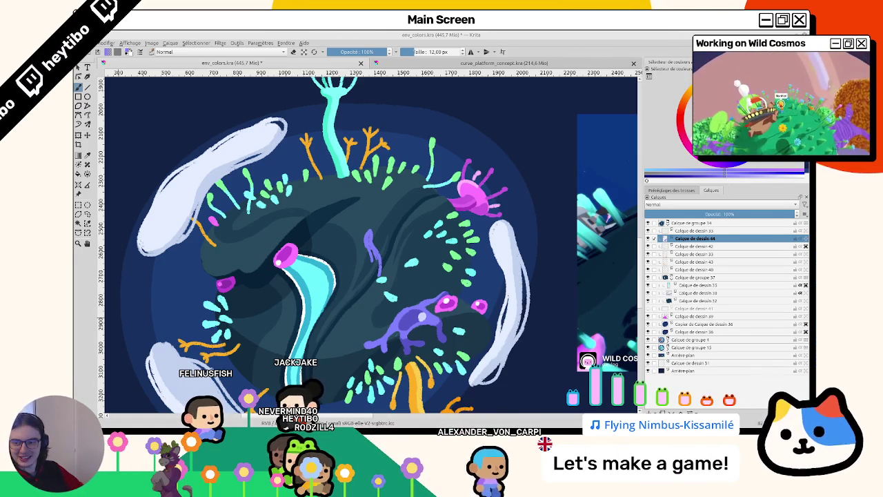
pyautogui.moveTo(358, 248)
pyautogui.mouseDown()
pyautogui.moveTo(400, 223)
pyautogui.moveTo(412, 200)
pyautogui.mouseUp()
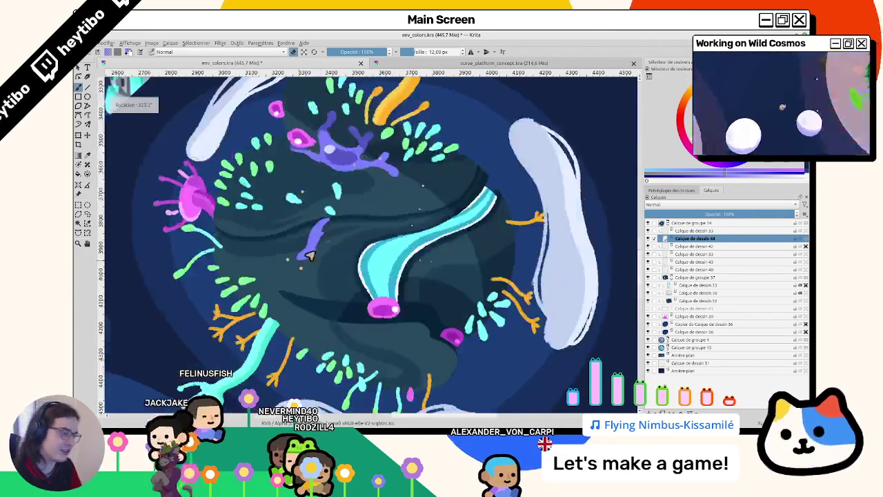
pyautogui.moveTo(410, 237)
pyautogui.mouseDown()
pyautogui.moveTo(316, 207)
pyautogui.moveTo(303, 261)
pyautogui.mouseUp()
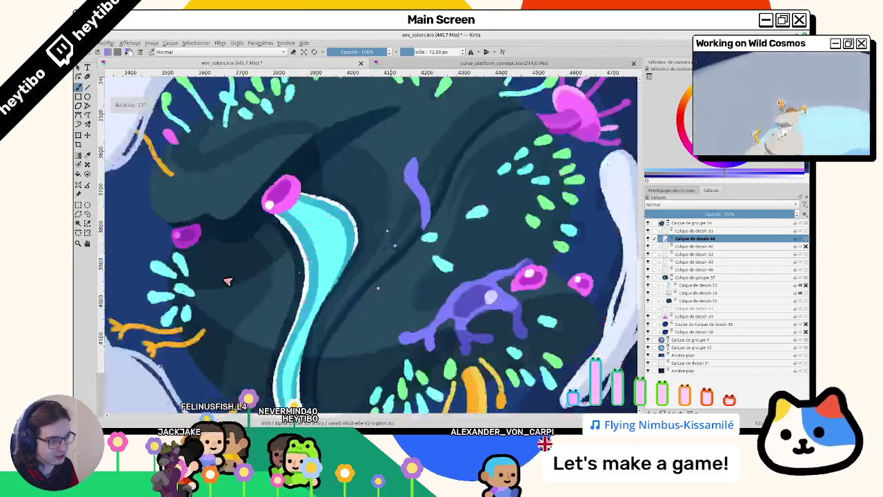
pyautogui.moveTo(302, 253); pyautogui.dragTo(420, 196)
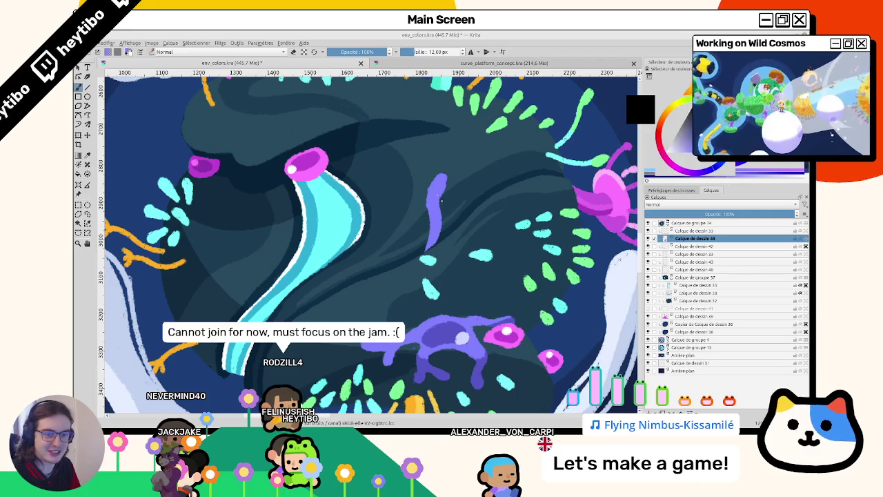
# Step: Add a purple branch curving right from the stalk top and thicken it
pyautogui.click(718, 132)
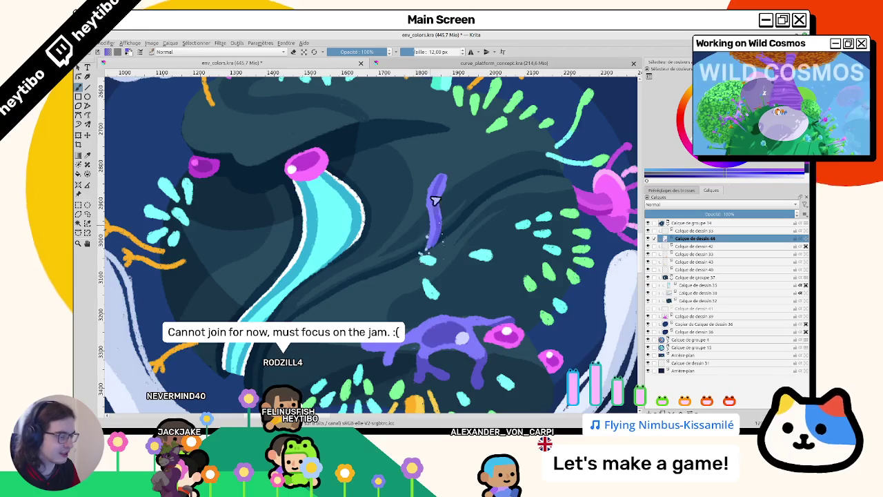
pyautogui.hscroll(10, 430, 218)
pyautogui.hscroll(5, 430, 218)
pyautogui.scroll(3, 295, 236)
pyautogui.moveTo(313, 225)
pyautogui.mouseDown()
pyautogui.moveTo(324, 232)
pyautogui.moveTo(333, 274)
pyautogui.moveTo(364, 319)
pyautogui.mouseUp()
pyautogui.scroll(-3, 308, 262)
pyautogui.scroll(3, 312, 184)
pyautogui.moveTo(331, 246); pyautogui.dragTo(357, 295)
# Step: Turn the view upside down and pan across the artwork
pyautogui.hotkey('ctrl', ']')
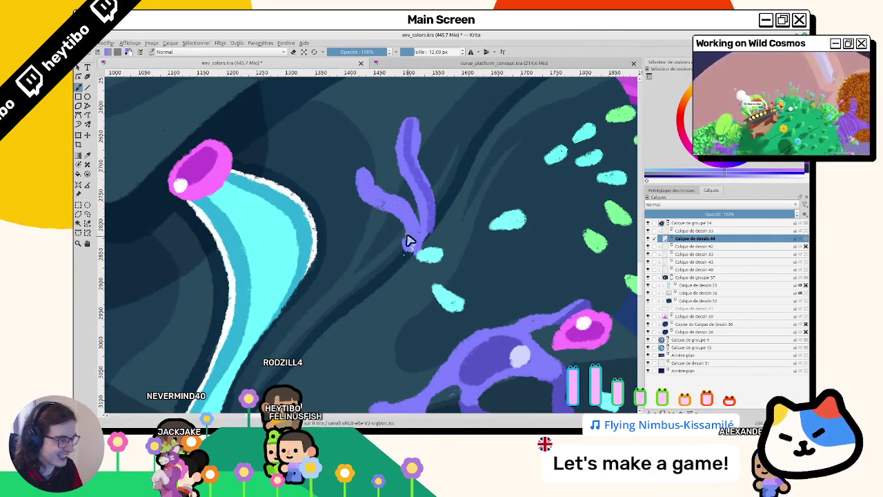
pyautogui.moveTo(404, 160); pyautogui.dragTo(383, 271)
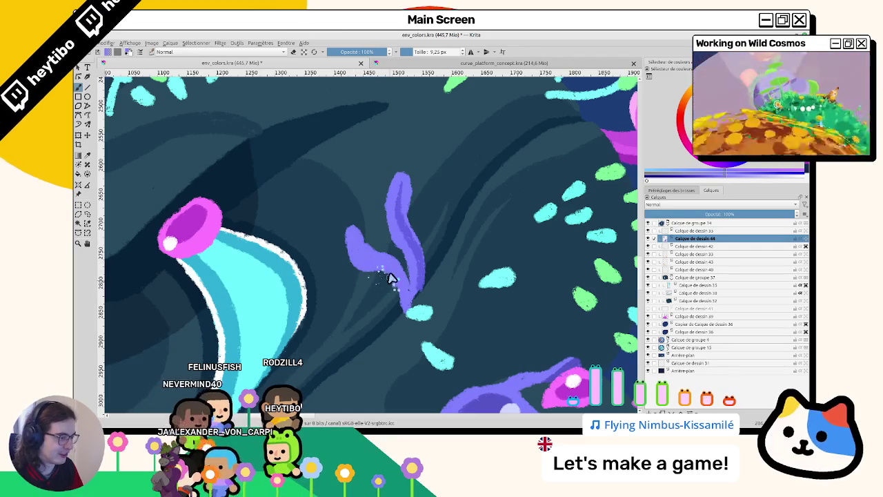
pyautogui.moveTo(394, 281); pyautogui.dragTo(357, 241)
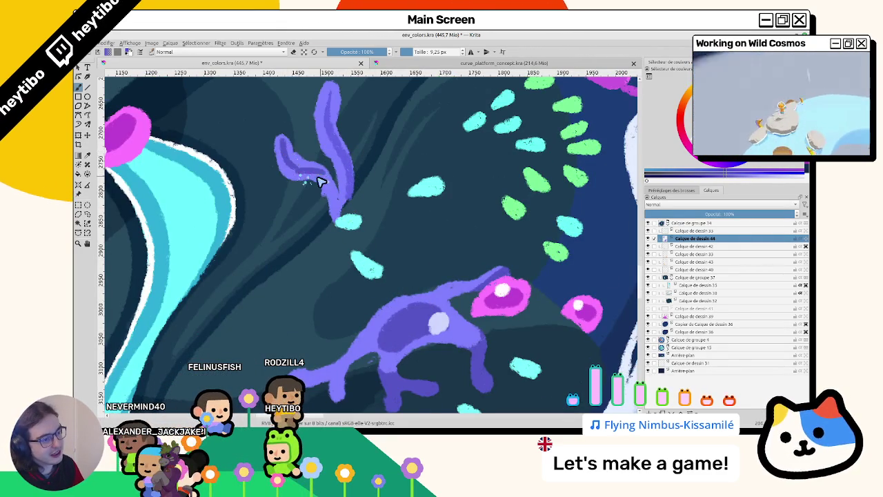
pyautogui.moveTo(345, 217)
pyautogui.mouseDown()
pyautogui.moveTo(256, 211)
pyautogui.moveTo(365, 290)
pyautogui.mouseUp()
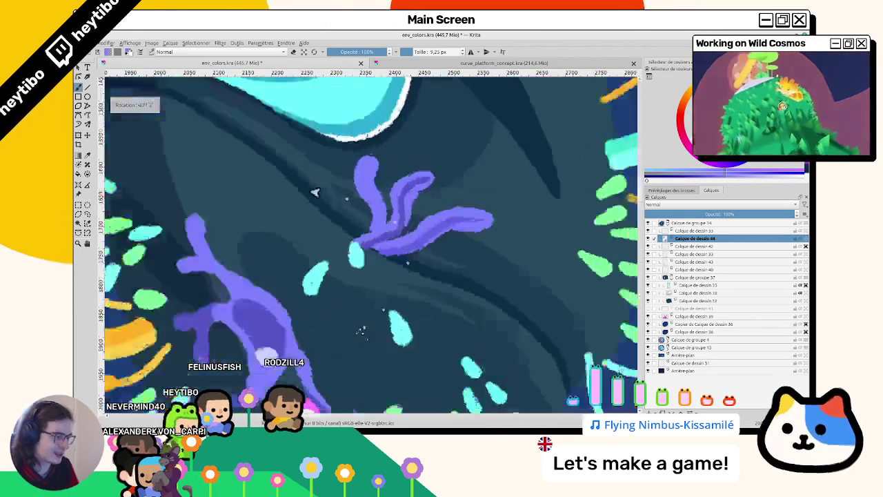
pyautogui.scroll(-5, 414, 262)
# Step: Reset the view upright, enlarge the brush to about 11 px, and thicken the upper-left frond
pyautogui.press('5')
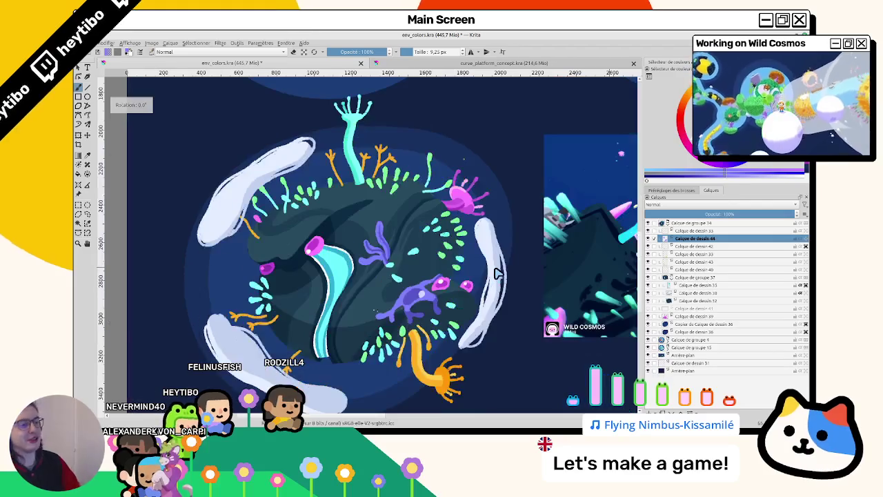
pyautogui.scroll(4, 356, 241)
pyautogui.scroll(2, 356, 241)
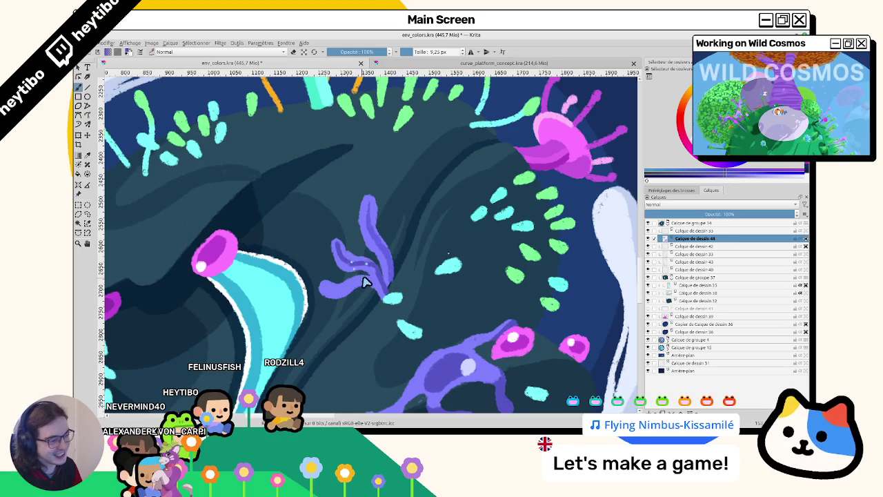
pyautogui.moveTo(369, 285); pyautogui.dragTo(405, 238)
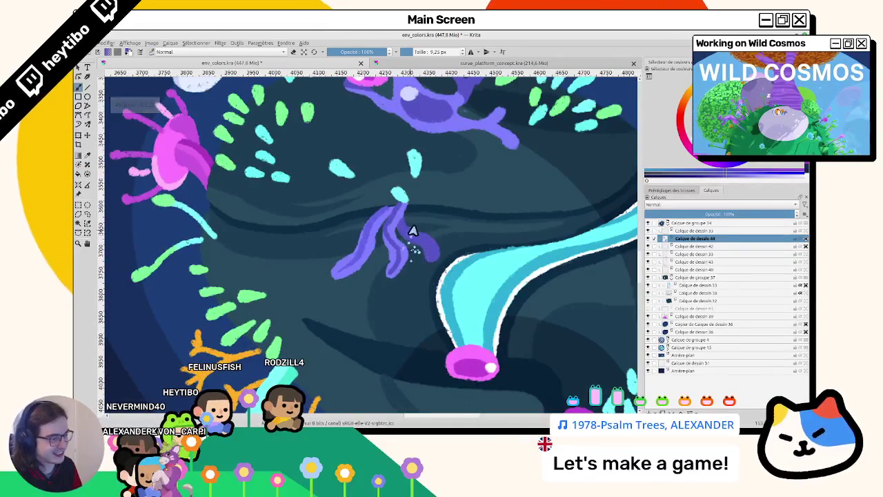
pyautogui.scroll(2, 411, 235)
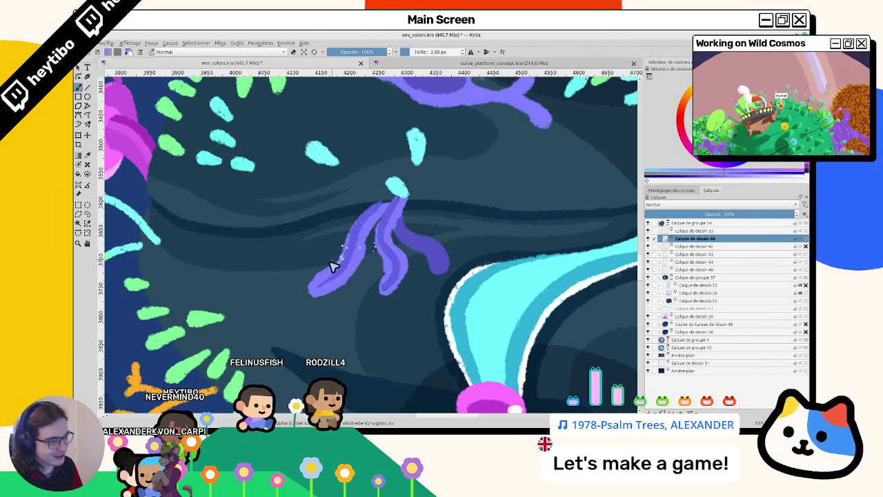
pyautogui.moveTo(335, 252); pyautogui.dragTo(327, 276)
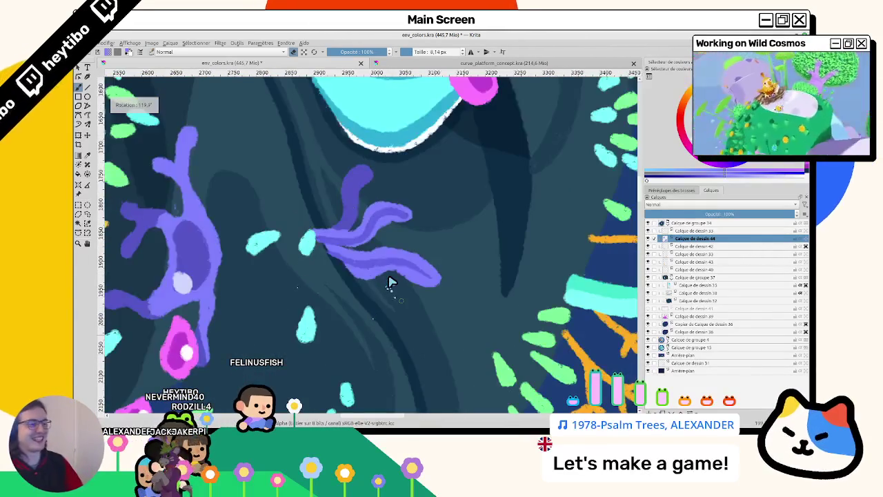
pyautogui.scroll(-3, 390, 281)
pyautogui.scroll(2, 347, 207)
pyautogui.scroll(2, 343, 214)
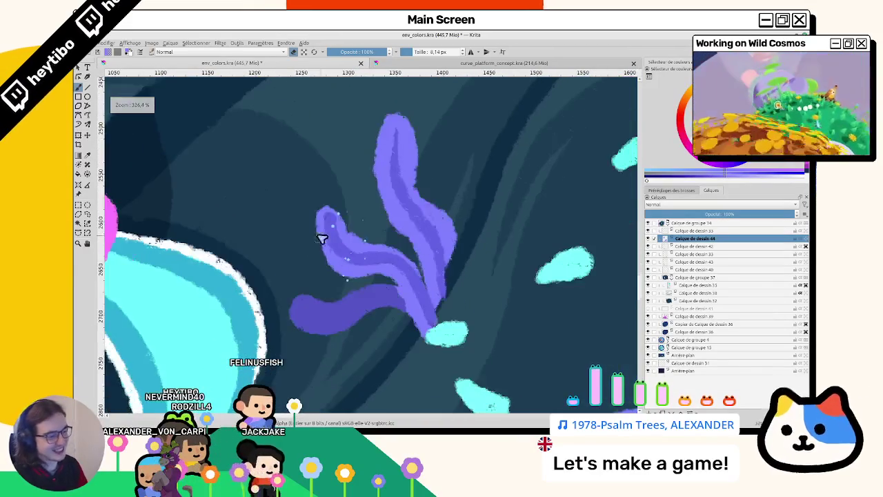
pyautogui.moveTo(322, 223)
pyautogui.mouseDown()
pyautogui.moveTo(341, 221)
pyautogui.moveTo(325, 245)
pyautogui.moveTo(341, 258)
pyautogui.mouseUp()
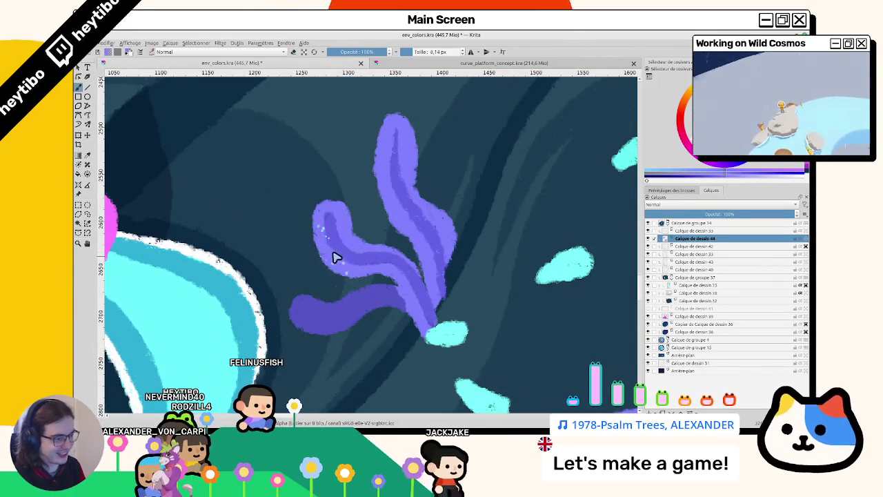
# Step: Paint along the purple frond's base toward the cyan blob
pyautogui.scroll(-2, 359, 276)
pyautogui.scroll(2, 350, 239)
pyautogui.scroll(1, 347, 255)
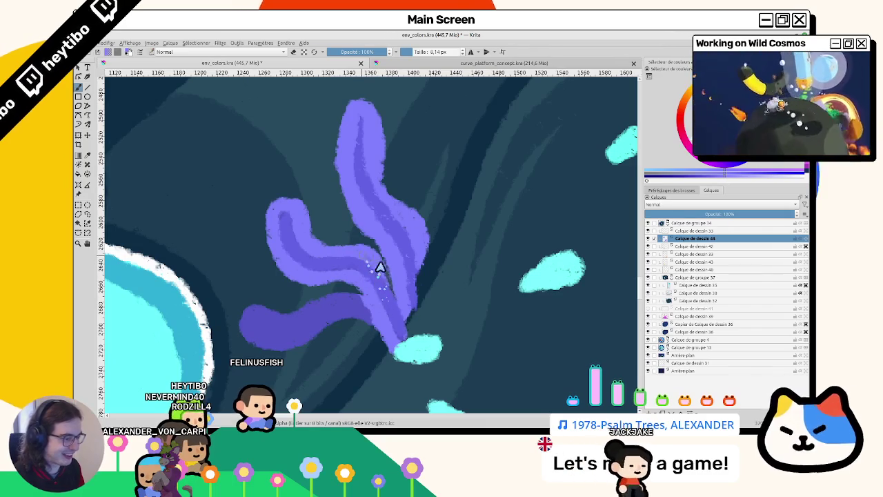
pyautogui.moveTo(385, 275); pyautogui.dragTo(404, 332)
pyautogui.scroll(-2, 404, 333)
pyautogui.scroll(-2, 394, 247)
pyautogui.scroll(-1, 394, 246)
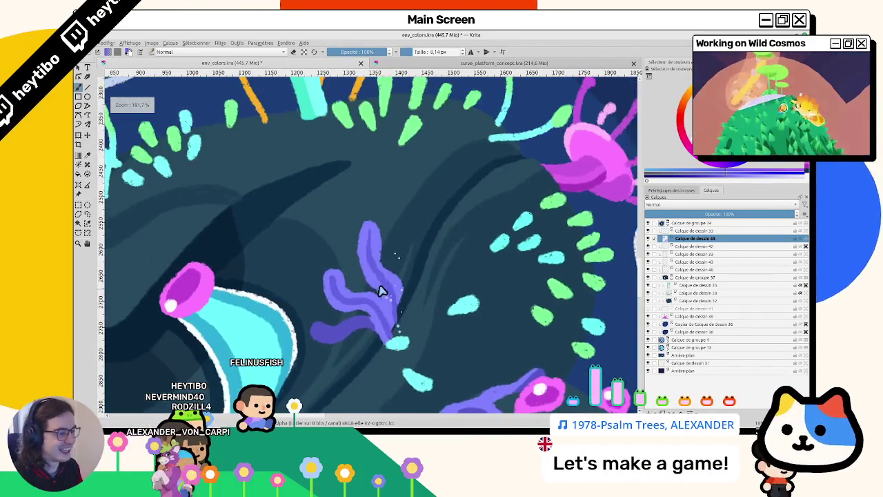
pyautogui.scroll(1, 381, 292)
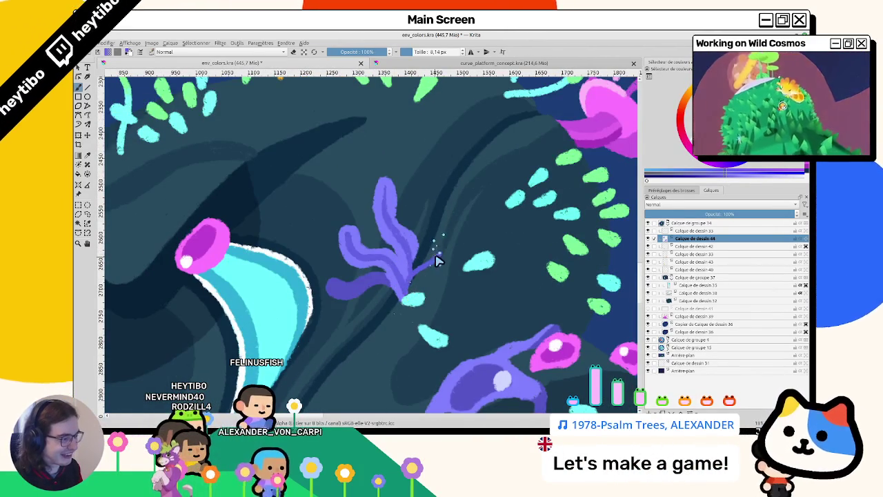
# Step: Draw a new up-right tendril, fill it thick, and touch up the plant's top in sampled purple
pyautogui.moveTo(414, 283); pyautogui.dragTo(445, 224)
pyautogui.moveTo(420, 281)
pyautogui.mouseDown()
pyautogui.moveTo(449, 235)
pyautogui.moveTo(418, 276)
pyautogui.mouseUp()
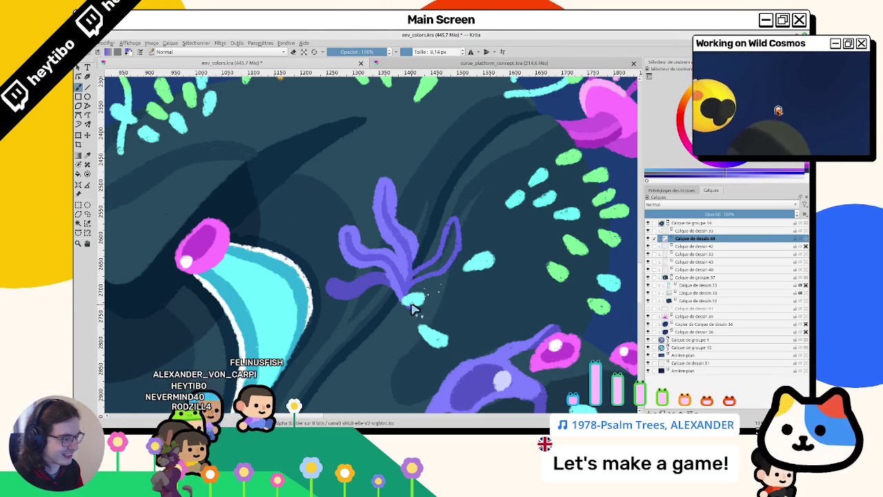
pyautogui.moveTo(449, 256)
pyautogui.mouseDown()
pyautogui.moveTo(445, 271)
pyautogui.moveTo(436, 204)
pyautogui.mouseUp()
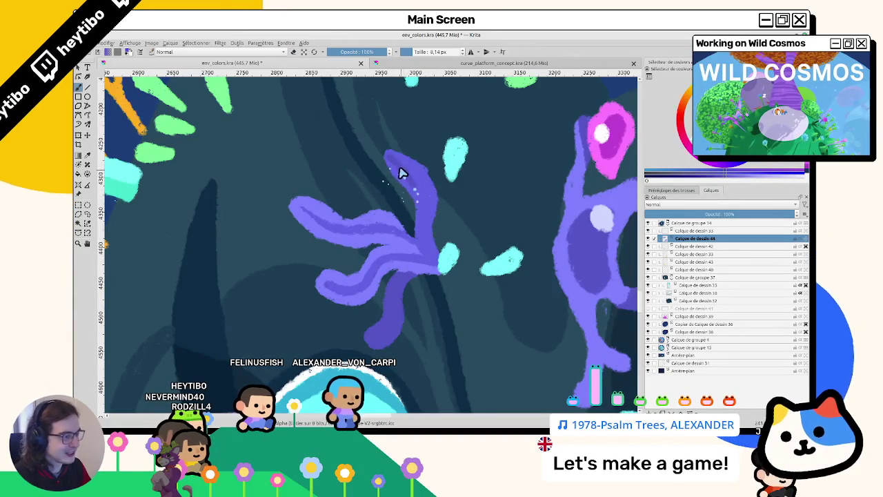
pyautogui.keyDown('ctrl'); pyautogui.click(567, 148); pyautogui.keyUp('ctrl')
pyautogui.moveTo(412, 176)
pyautogui.mouseDown()
pyautogui.moveTo(419, 197)
pyautogui.moveTo(409, 175)
pyautogui.mouseUp()
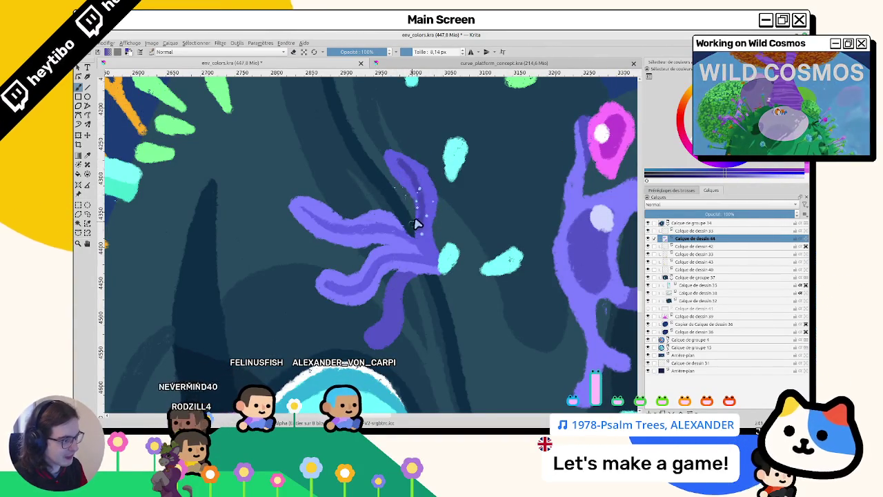
pyautogui.scroll(-1, 382, 124)
pyautogui.scroll(-3, 383, 127)
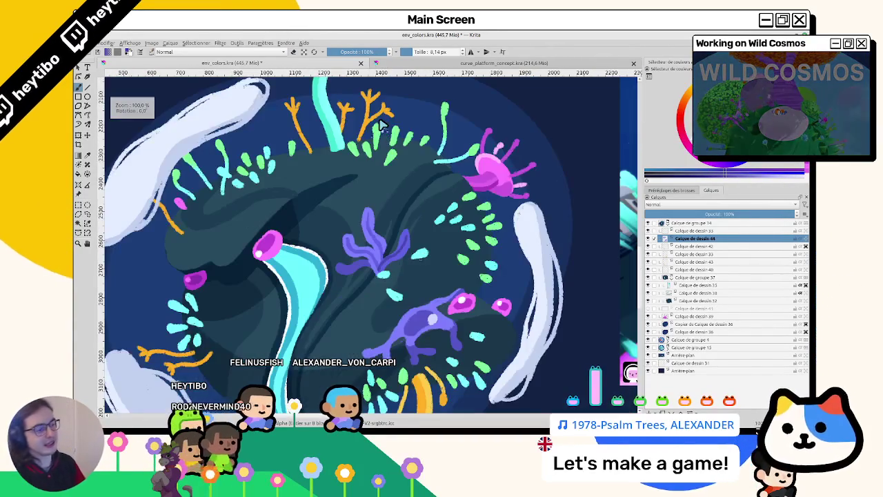
pyautogui.scroll(1, 353, 295)
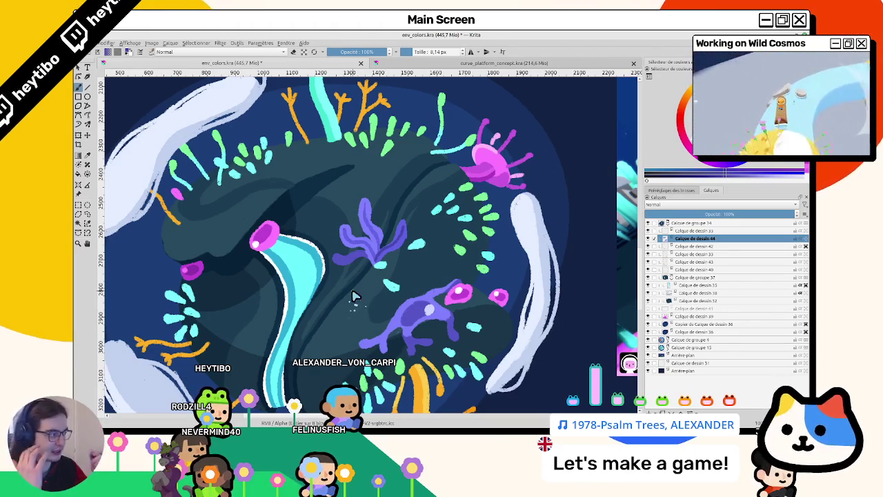
pyautogui.click(649, 239)
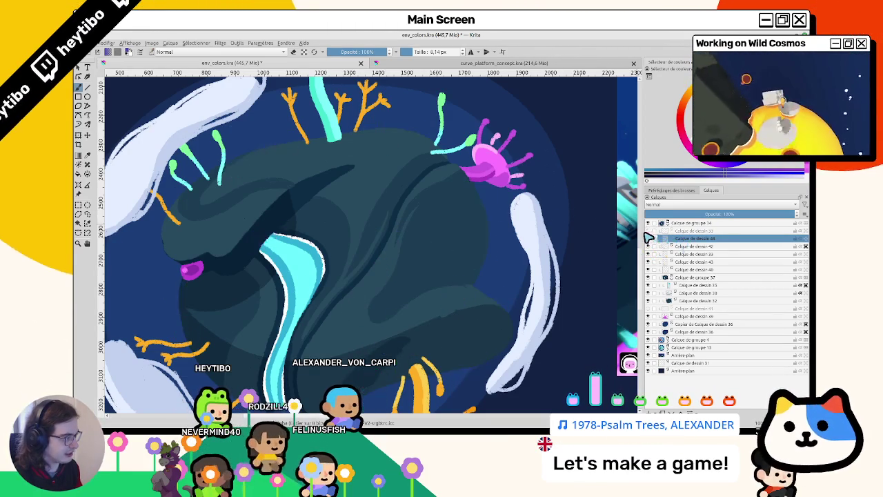
pyautogui.click(649, 239)
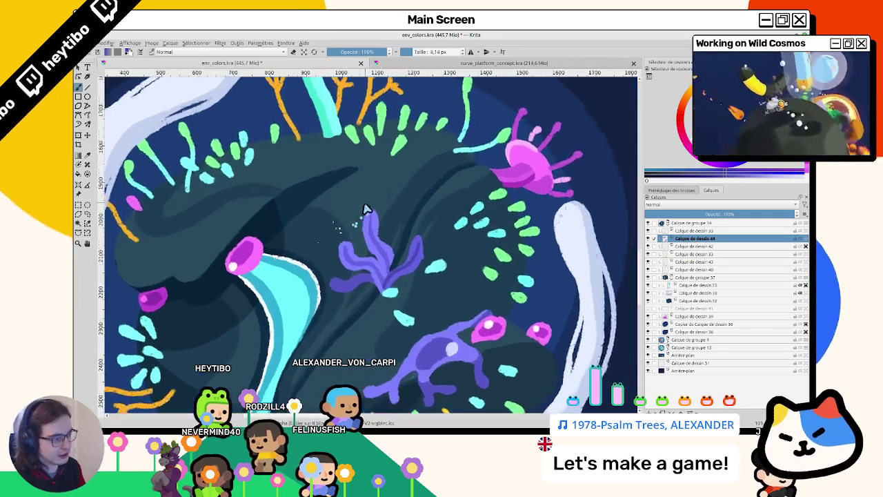
# Step: Reset the view to unrotated 100% and zoom in on the purple plant
pyautogui.scroll(5, 368, 207)
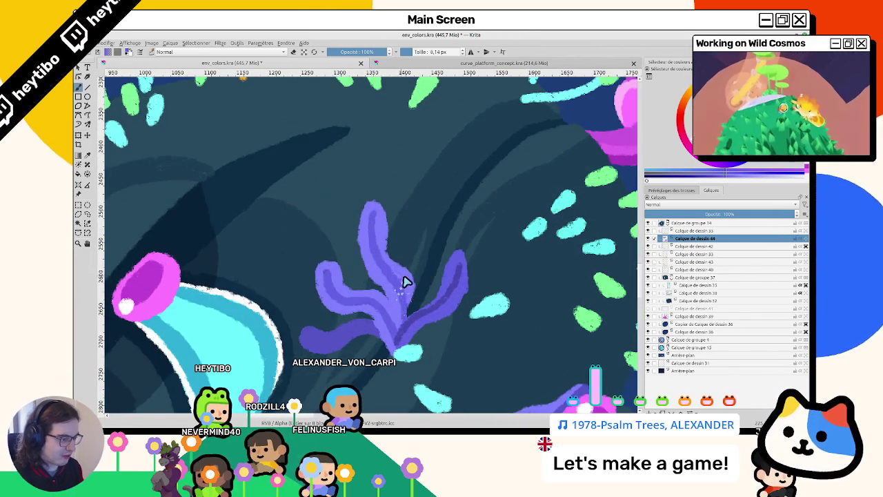
pyautogui.scroll(-3, 406, 302)
pyautogui.scroll(-3, 406, 317)
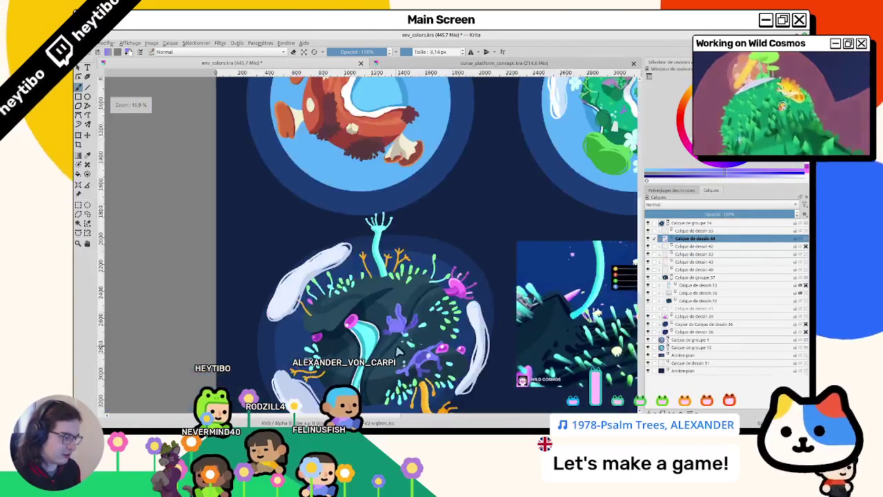
pyautogui.scroll(6, 406, 290)
pyautogui.scroll(1, 415, 276)
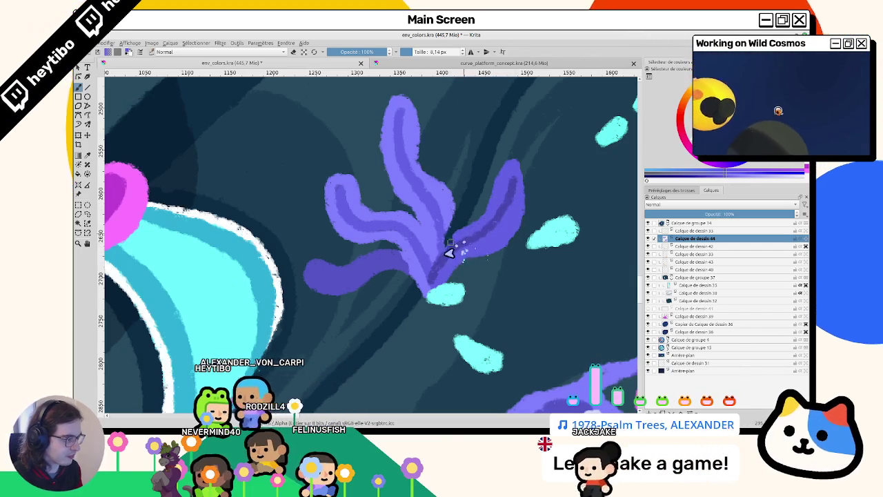
pyautogui.scroll(-5, 497, 259)
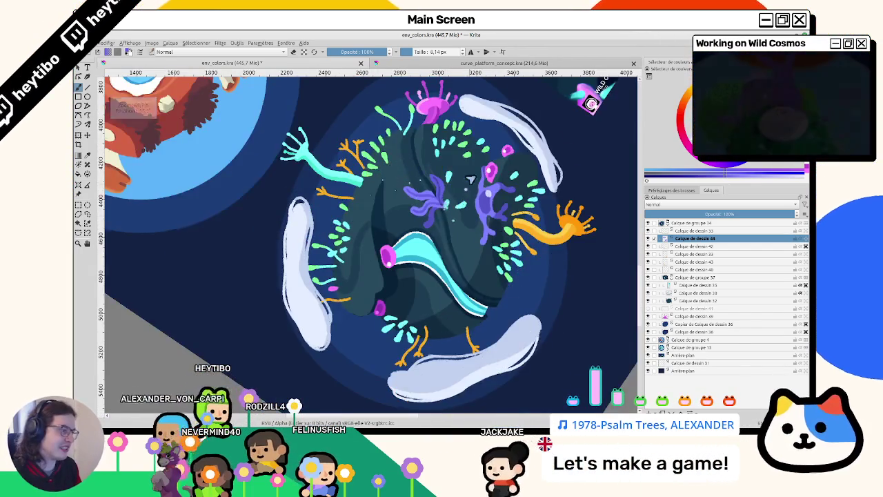
pyautogui.press('1')
pyautogui.press('5')
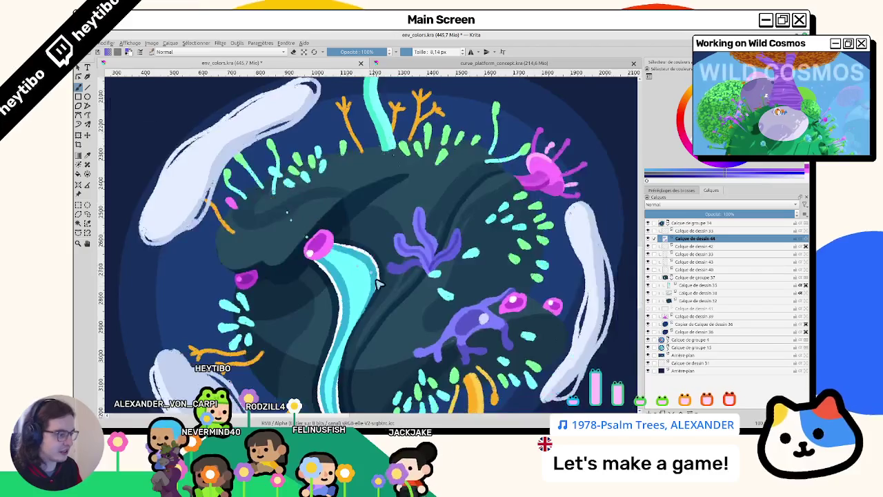
pyautogui.scroll(5, 393, 270)
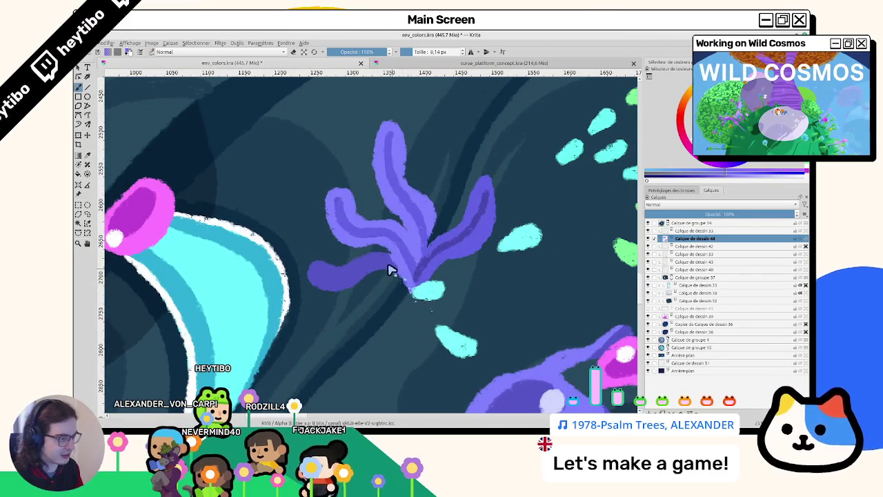
pyautogui.scroll(2, 407, 263)
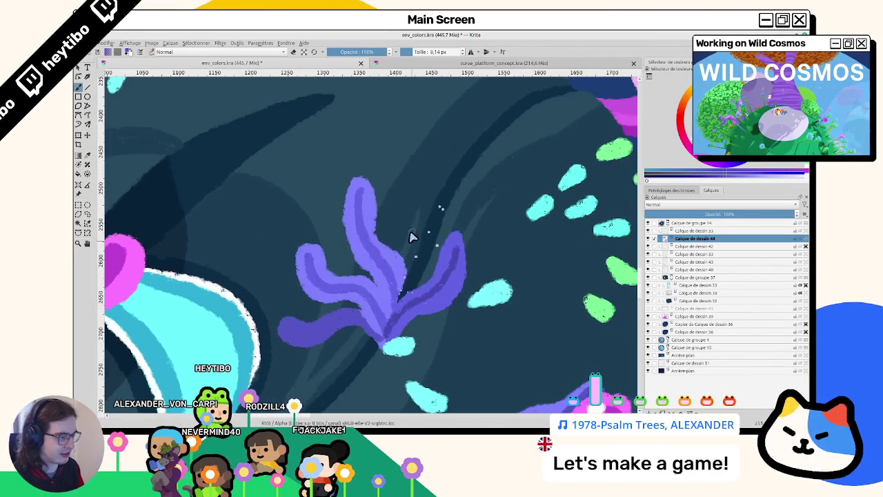
# Step: Paint a new slender purple frond arching up to the plant's upper right
pyautogui.moveTo(445, 228)
pyautogui.mouseDown()
pyautogui.moveTo(461, 155)
pyautogui.moveTo(435, 221)
pyautogui.mouseUp()
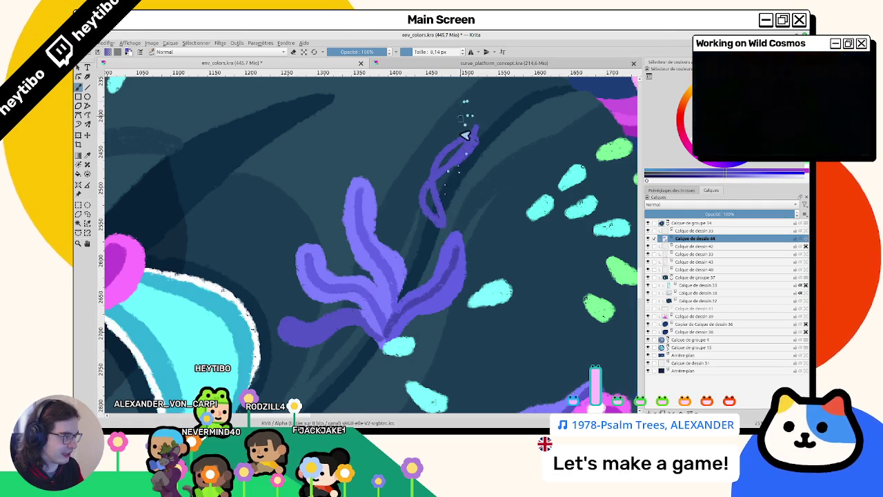
pyautogui.scroll(2, 449, 200)
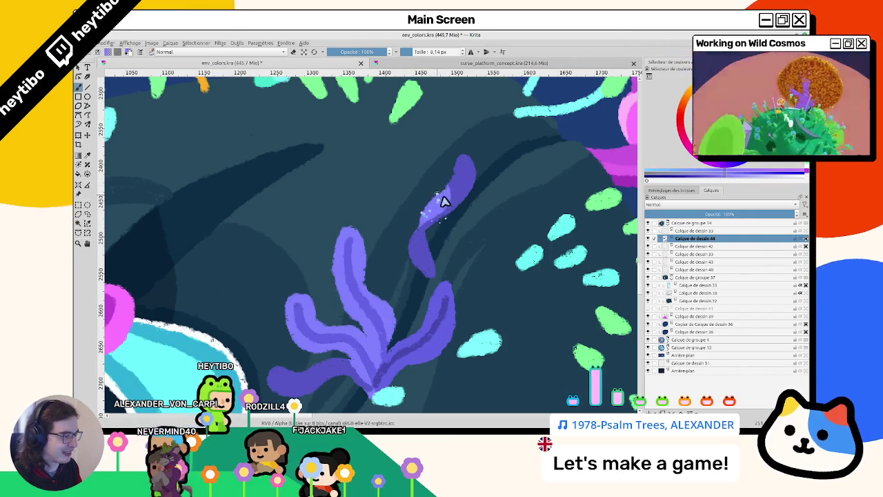
pyautogui.moveTo(422, 222); pyautogui.dragTo(459, 176)
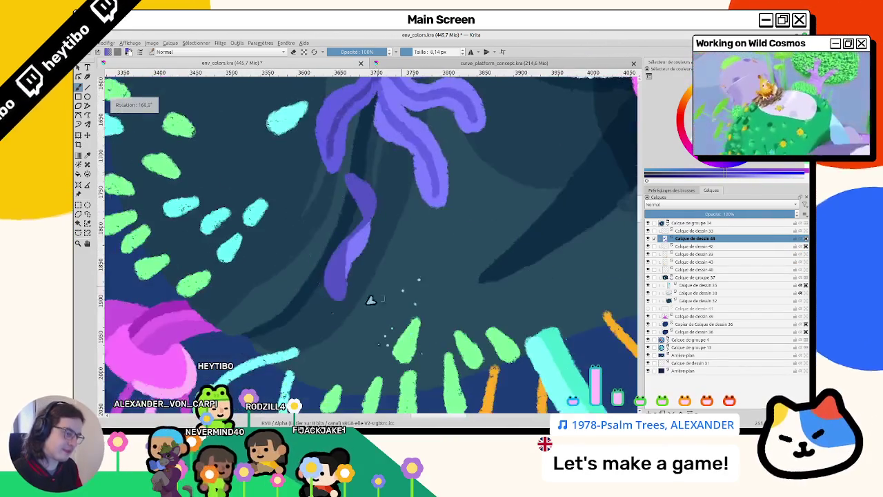
pyautogui.moveTo(349, 181); pyautogui.dragTo(331, 293)
pyautogui.scroll(2, 418, 201)
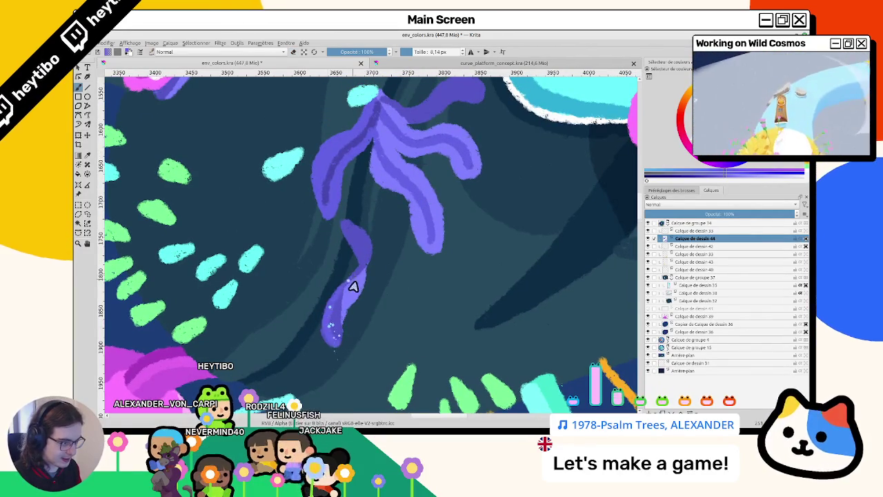
pyautogui.moveTo(394, 361); pyautogui.dragTo(374, 178)
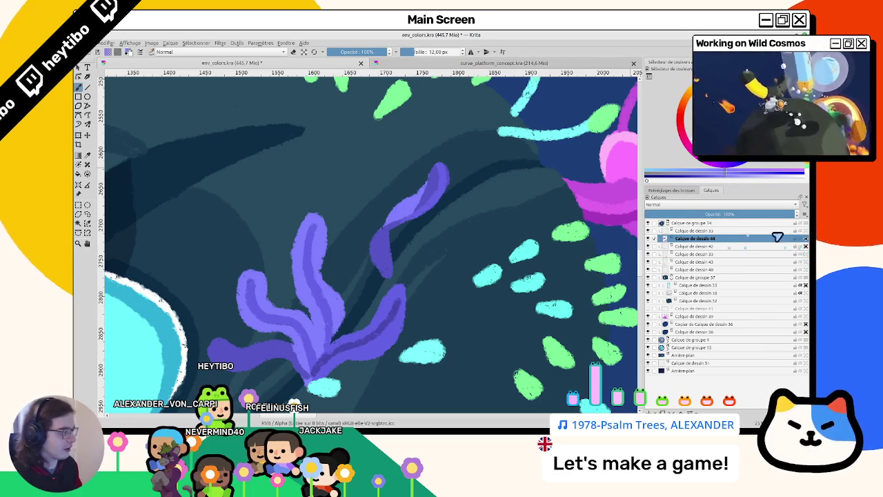
pyautogui.scroll(-2, 385, 240)
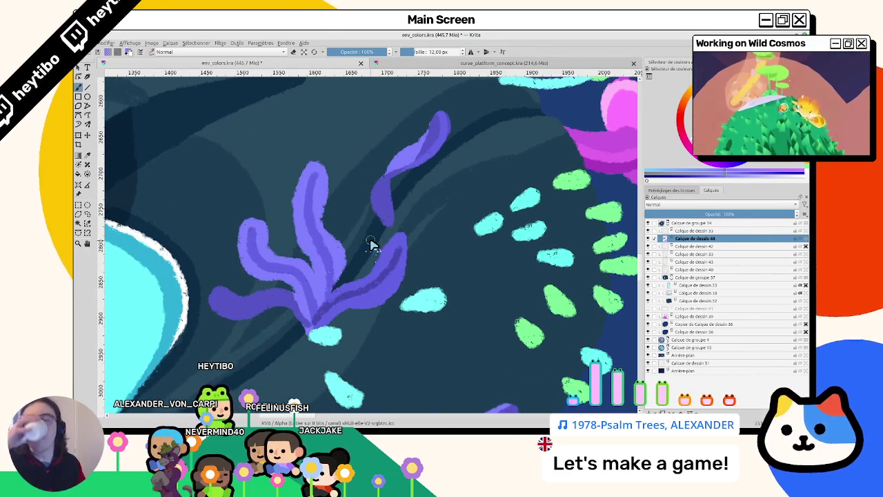
pyautogui.scroll(-3, 371, 244)
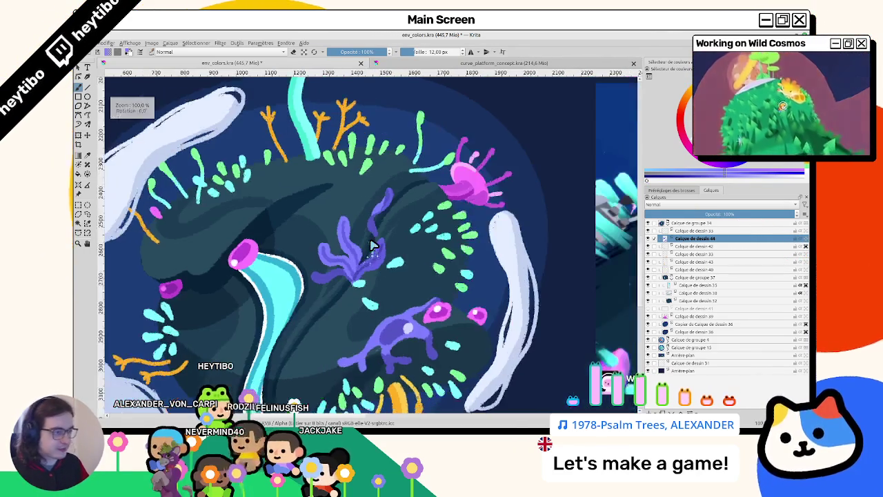
# Step: Reduce the brush to 8 px and fill out the upper purple leaf
pyautogui.scroll(3, 347, 207)
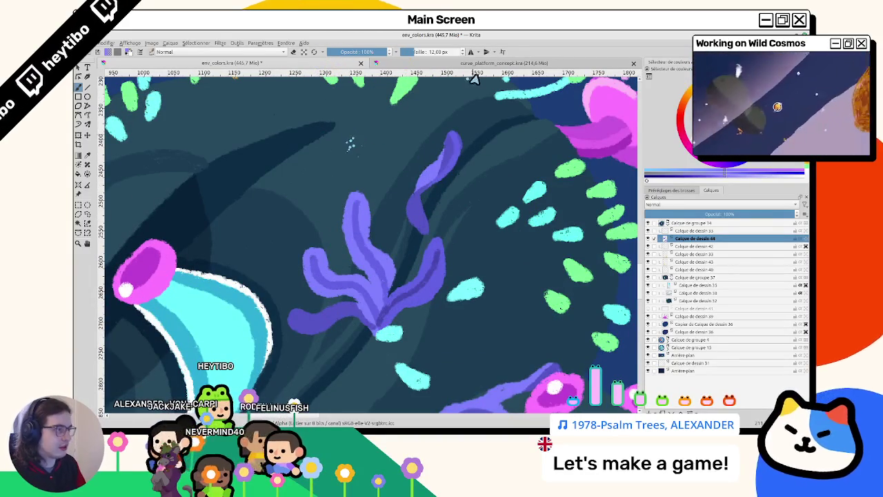
pyautogui.click(446, 52)
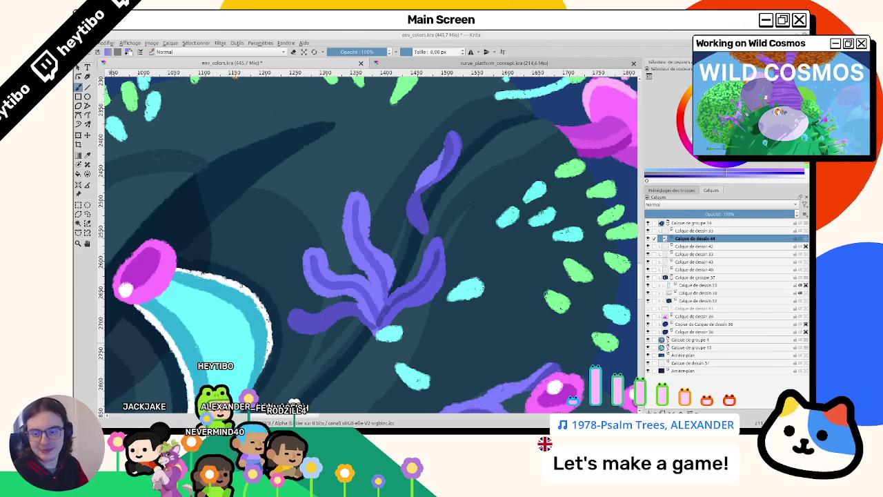
pyautogui.moveTo(437, 221); pyautogui.dragTo(429, 226)
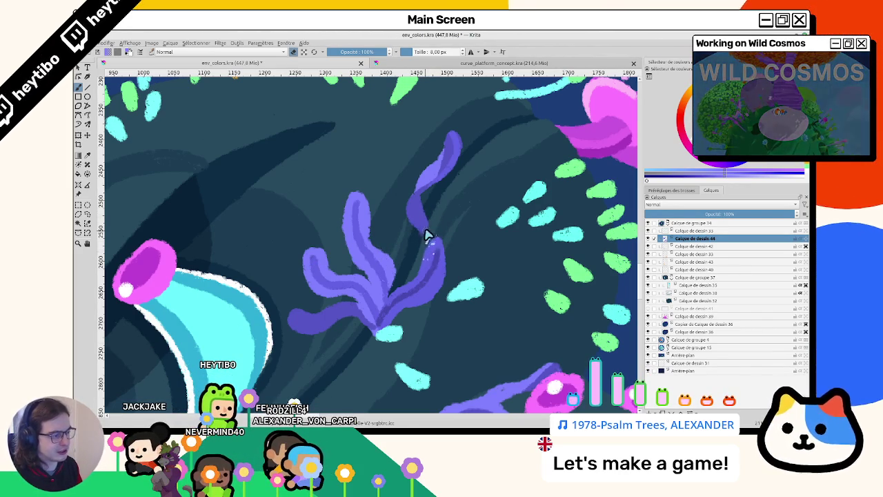
pyautogui.scroll(-5, 426, 235)
pyautogui.scroll(2, 419, 250)
pyautogui.scroll(3, 418, 227)
pyautogui.hotkey('ctrl', 'z')
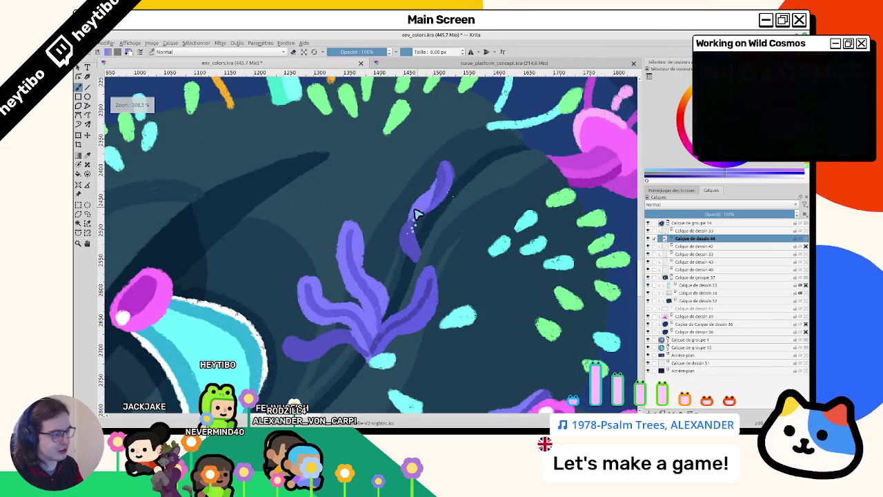
pyautogui.moveTo(416, 212); pyautogui.dragTo(426, 263)
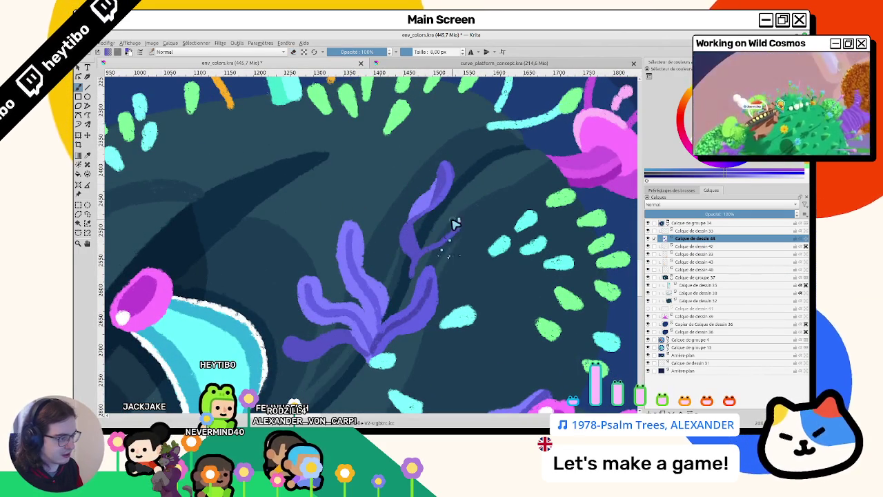
# Step: Thicken the thin purple strand near the pink pod and give it a hooked tip
pyautogui.press('4')
pyautogui.press('4')
pyautogui.press('4')
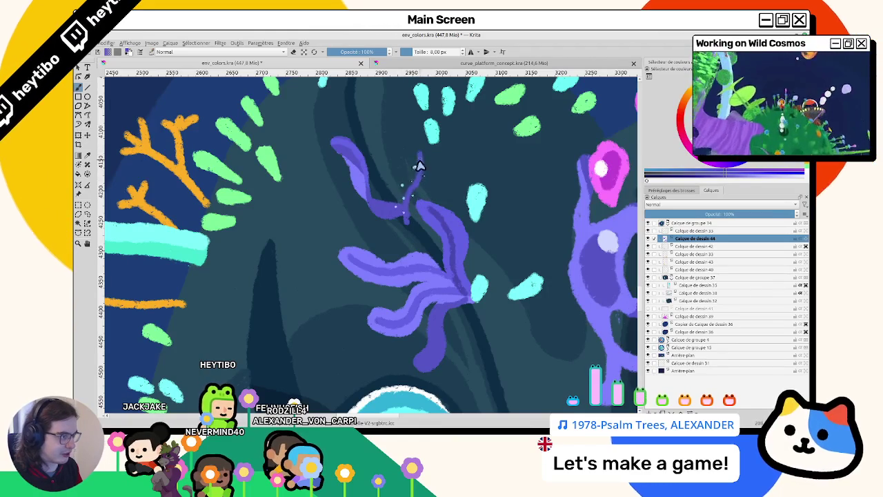
pyautogui.moveTo(419, 163); pyautogui.dragTo(427, 185)
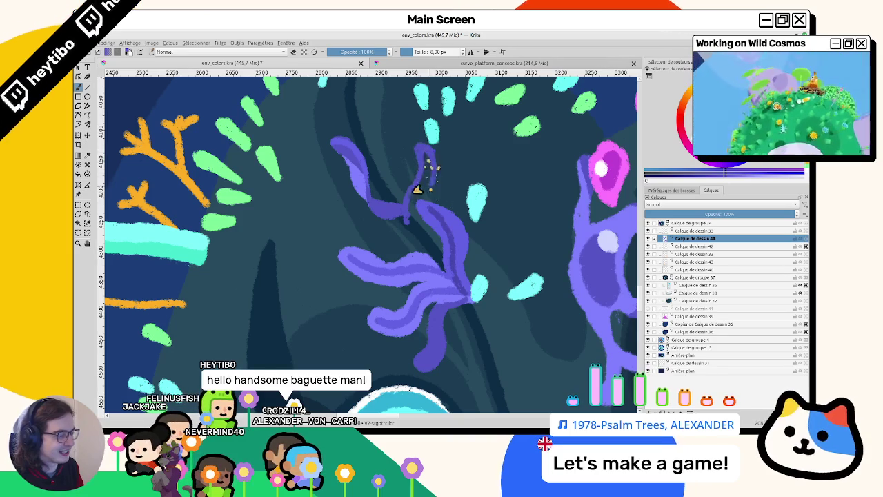
pyautogui.moveTo(411, 228)
pyautogui.mouseDown()
pyautogui.moveTo(414, 236)
pyautogui.moveTo(375, 227)
pyautogui.moveTo(398, 217)
pyautogui.moveTo(253, 169)
pyautogui.mouseUp()
pyautogui.scroll(-5, 400, 213)
pyautogui.scroll(8, 400, 217)
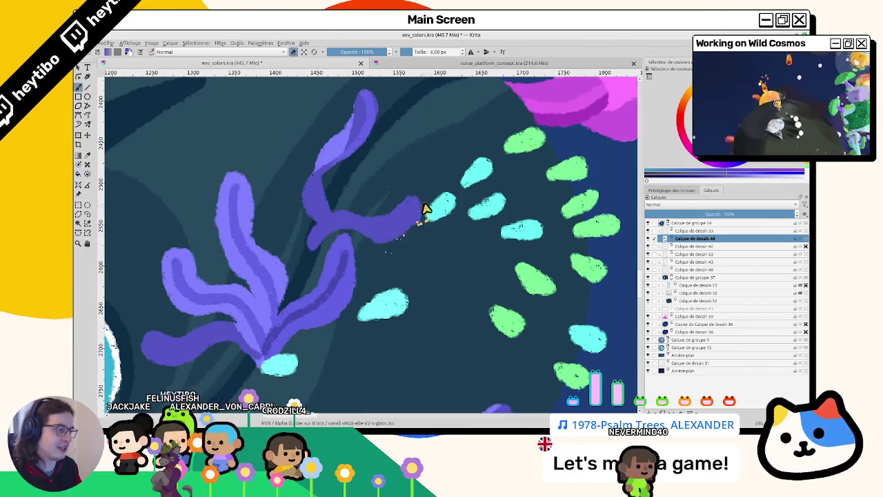
# Step: With the brush shrunk to 7.46 px, repaint the purple curl wider and fuller
pyautogui.moveTo(419, 213)
pyautogui.mouseDown()
pyautogui.moveTo(438, 181)
pyautogui.moveTo(387, 214)
pyautogui.mouseUp()
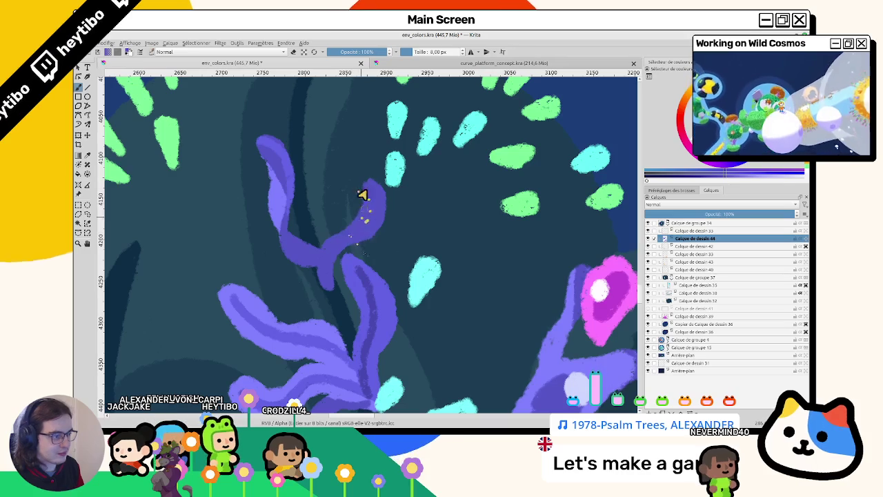
pyautogui.moveTo(363, 184); pyautogui.dragTo(235, 216)
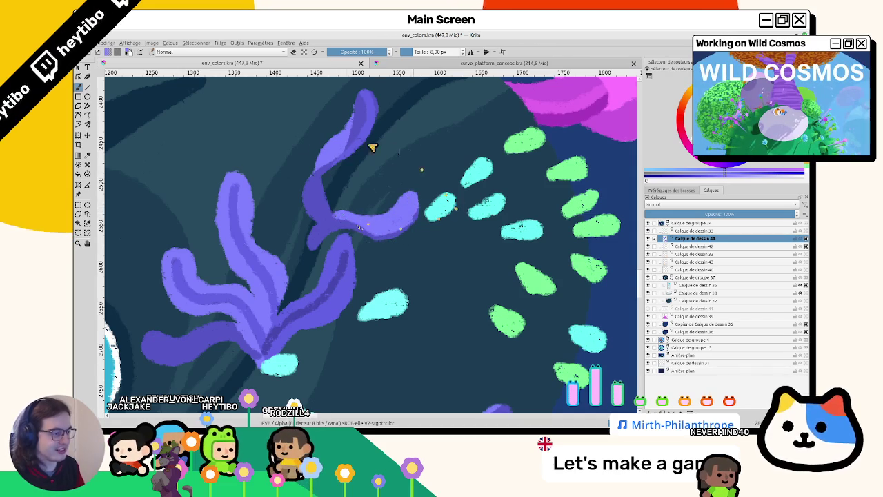
pyautogui.moveTo(404, 215); pyautogui.dragTo(354, 237)
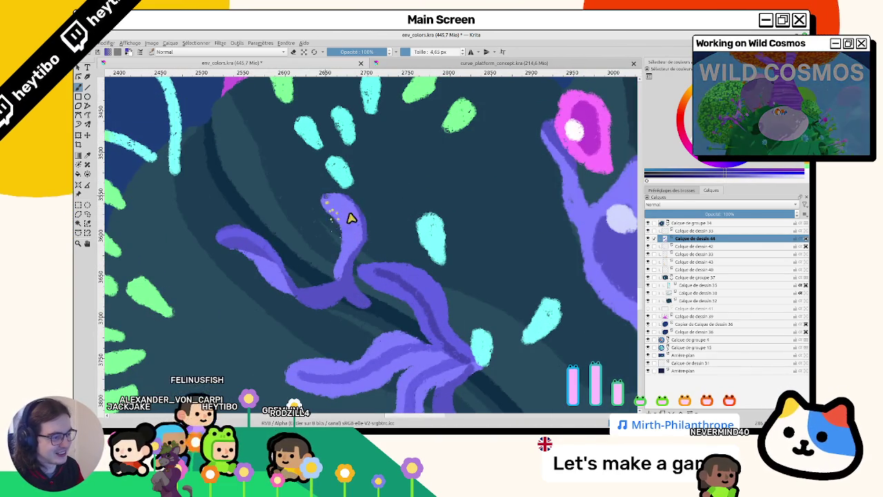
pyautogui.press('[')
pyautogui.moveTo(349, 227); pyautogui.dragTo(355, 290)
# Step: Shift the view over the plant and freehand-outline the upright purple leaf
pyautogui.scroll(-2, 295, 203)
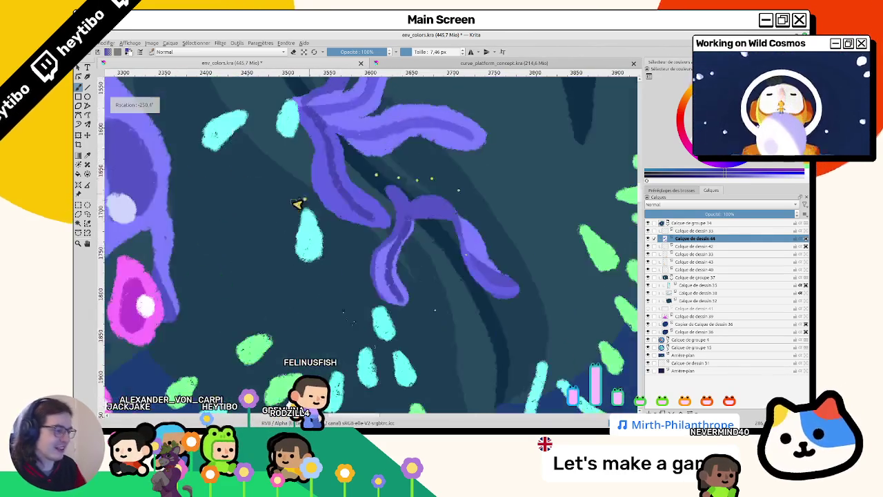
pyautogui.scroll(-3, 296, 202)
pyautogui.scroll(2, 298, 223)
pyautogui.scroll(1, 368, 220)
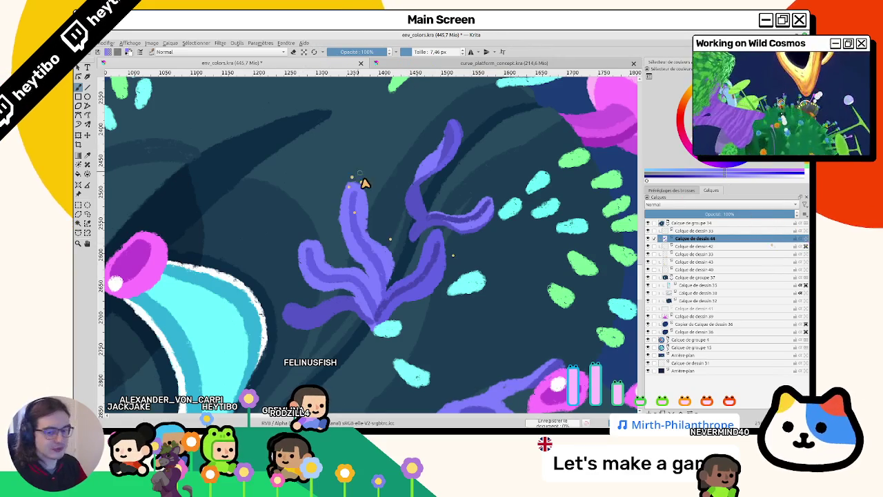
pyautogui.moveTo(364, 183); pyautogui.dragTo(312, 187)
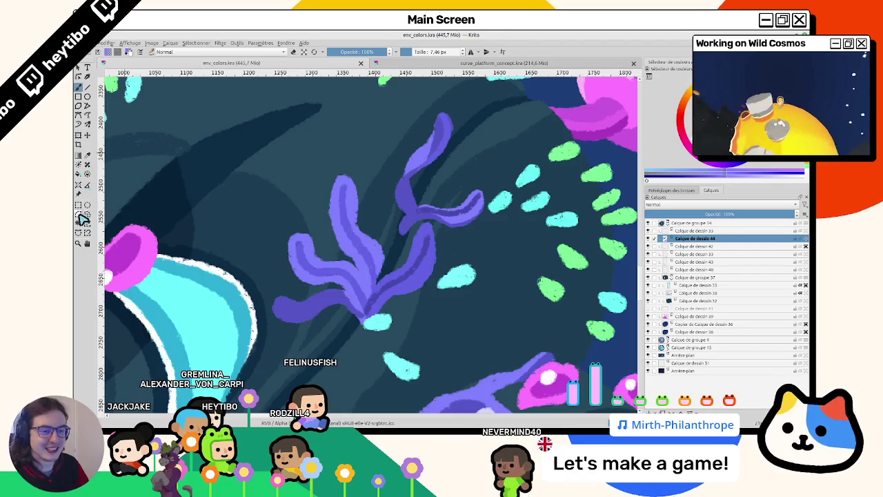
pyautogui.moveTo(339, 158)
pyautogui.mouseDown()
pyautogui.moveTo(328, 249)
pyautogui.moveTo(355, 270)
pyautogui.moveTo(366, 296)
pyautogui.moveTo(384, 273)
pyautogui.moveTo(370, 196)
pyautogui.moveTo(338, 150)
pyautogui.mouseUp()
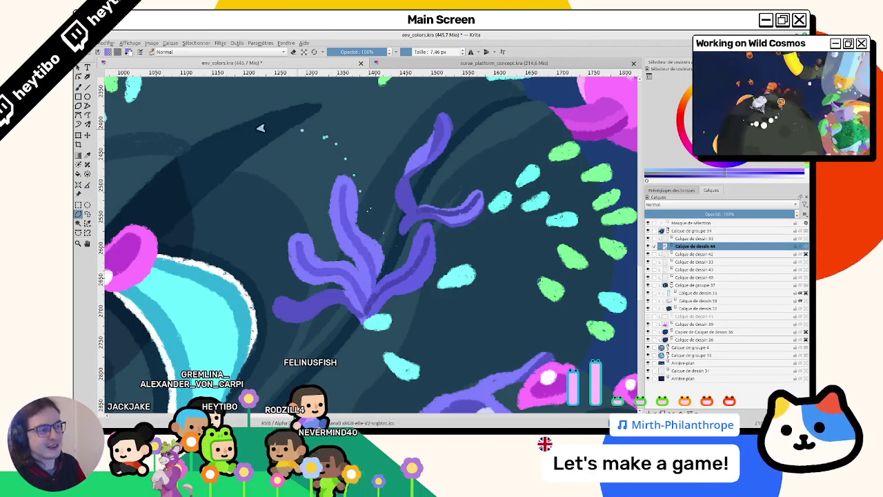
# Step: Move the selected purple leaf up and slightly left, then deselect
pyautogui.moveTo(250, 156); pyautogui.dragTo(241, 122)
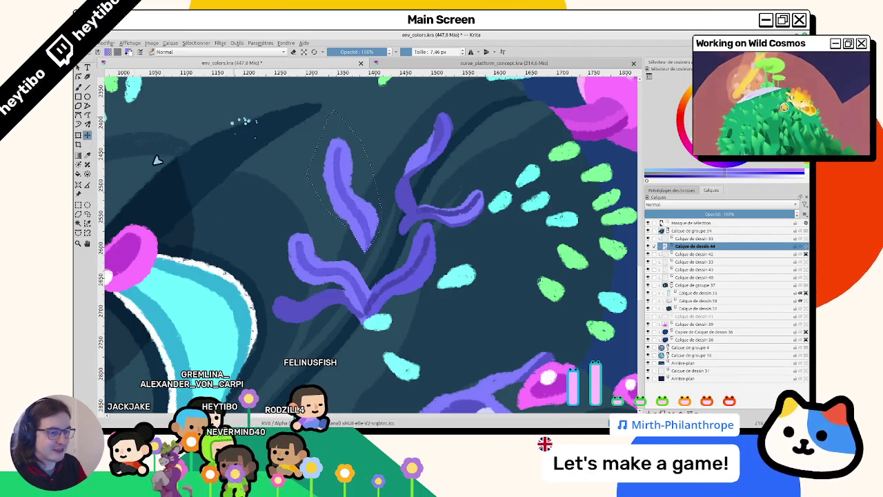
pyautogui.scroll(-4, 231, 145)
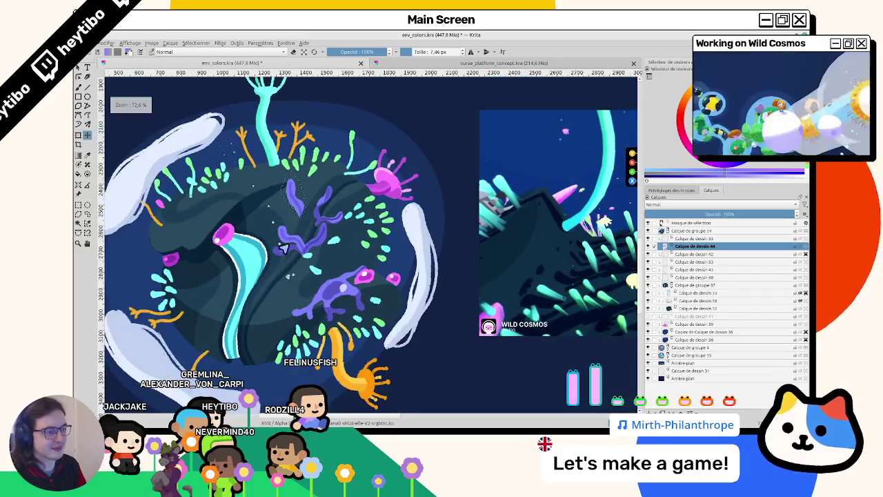
pyautogui.scroll(-1, 285, 272)
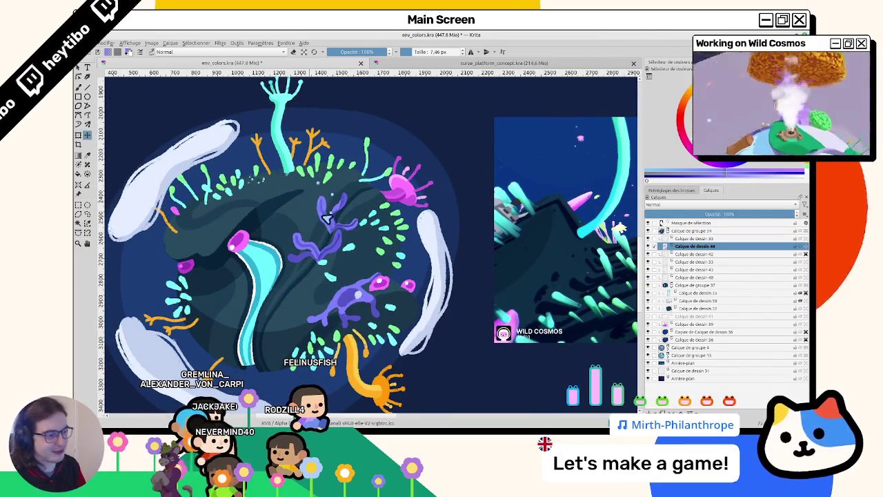
pyautogui.scroll(2, 313, 219)
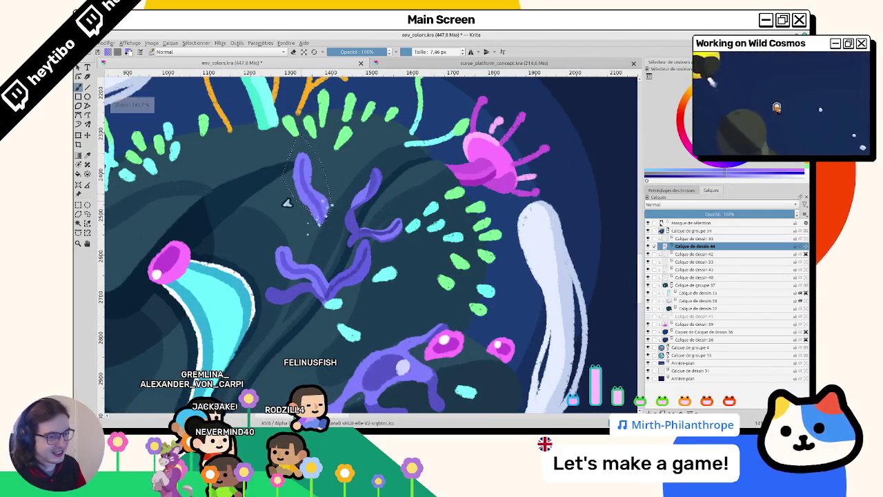
pyautogui.hotkey('ctrl', 'shift', 'a')
# Step: Rectangle-select the vertical purple squiggle and rotate it to lie roughly horizontal
pyautogui.scroll(1, 303, 214)
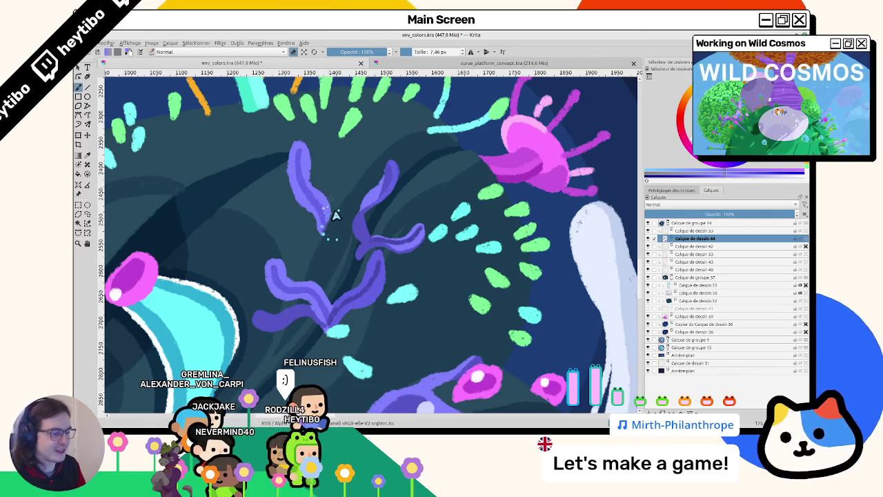
pyautogui.moveTo(331, 267); pyautogui.dragTo(290, 197)
pyautogui.moveTo(414, 253); pyautogui.dragTo(403, 185)
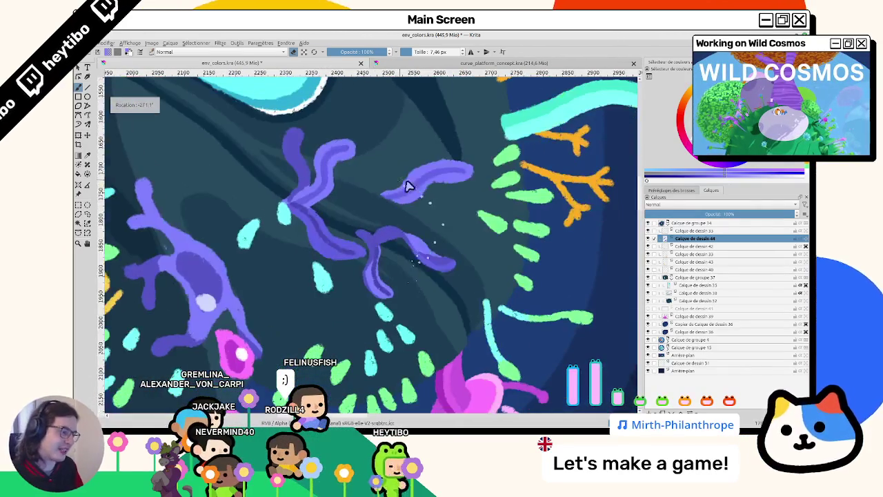
pyautogui.press('5')
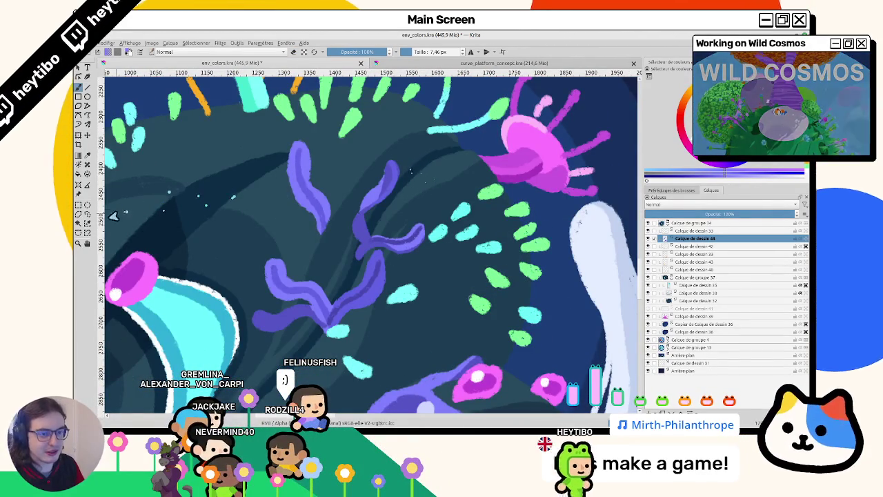
pyautogui.hotkey('ctrl', 'r')
pyautogui.moveTo(276, 132); pyautogui.dragTo(338, 239)
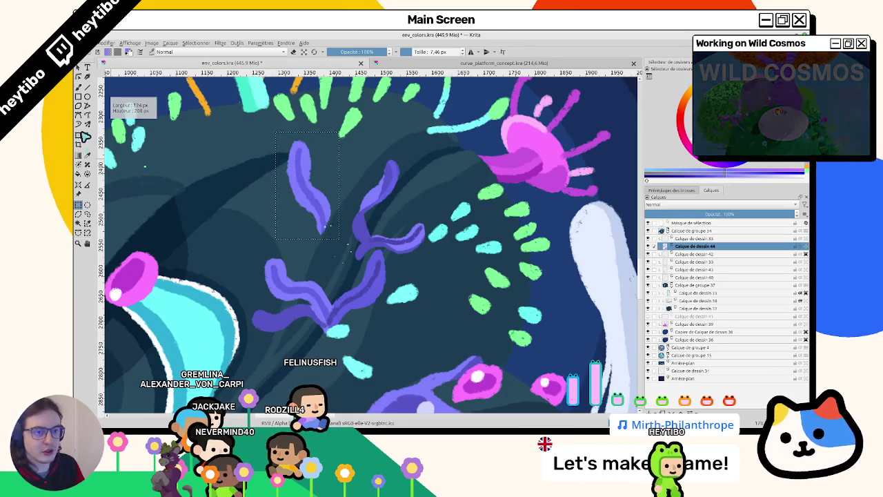
pyautogui.hotkey('ctrl', 't')
pyautogui.moveTo(315, 168); pyautogui.dragTo(331, 220)
pyautogui.press('Return')
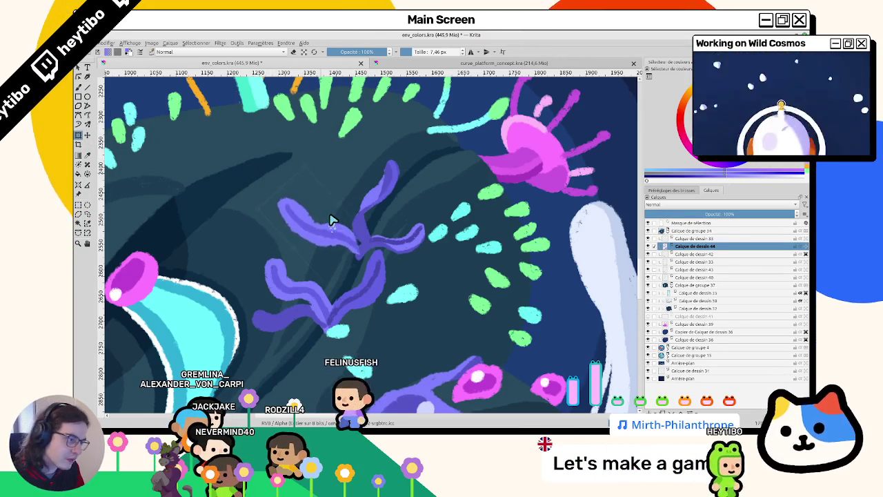
# Step: Clear the selection and box-select the purple spiky creature
pyautogui.scroll(-5, 331, 220)
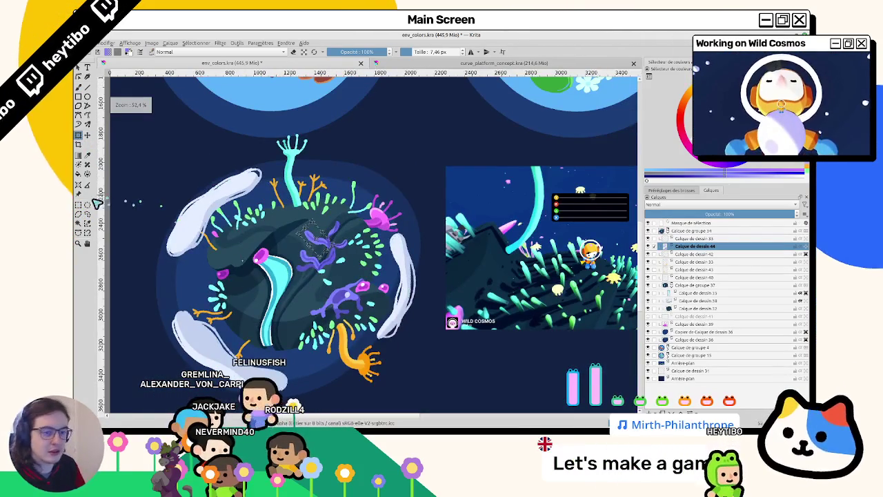
pyautogui.hotkey('ctrl', 'shift', 'a')
pyautogui.scroll(2, 288, 255)
pyautogui.scroll(1, 288, 255)
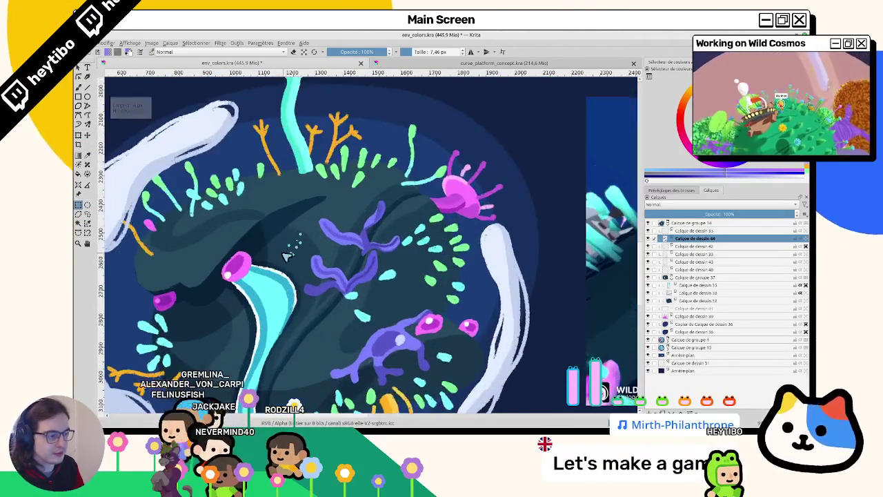
pyautogui.moveTo(288, 255)
pyautogui.mouseDown()
pyautogui.moveTo(358, 269)
pyautogui.moveTo(224, 241)
pyautogui.mouseUp()
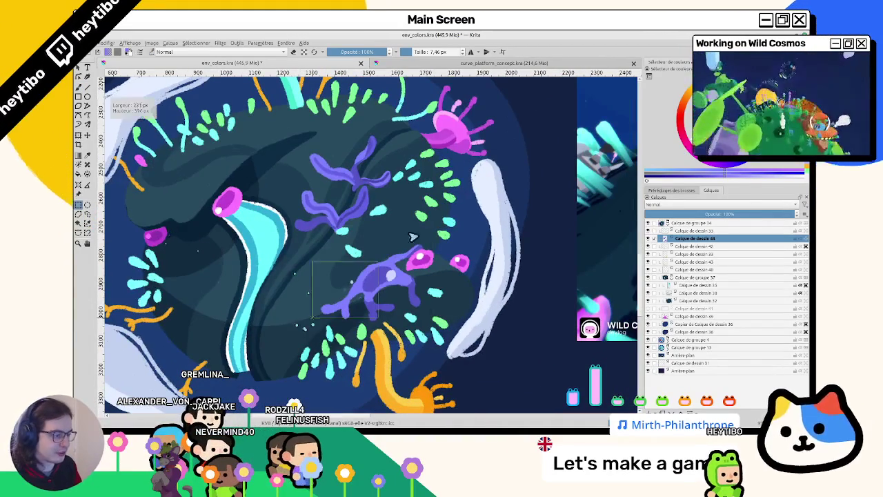
pyautogui.moveTo(435, 245); pyautogui.dragTo(435, 242)
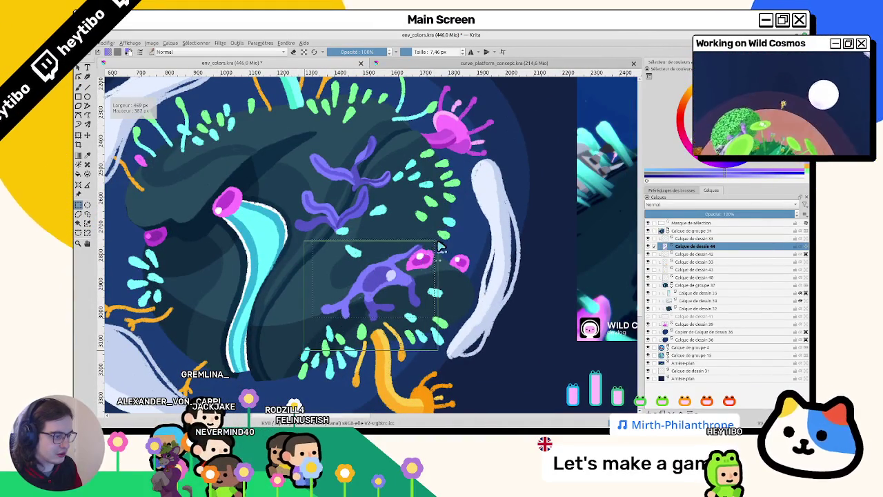
# Step: Apply HSV Adjustment with hue 50, saturation 6, luminosity 16 to the selected creature, then deselect
pyautogui.press('Delete')
pyautogui.hotkey('ctrl', 'z')
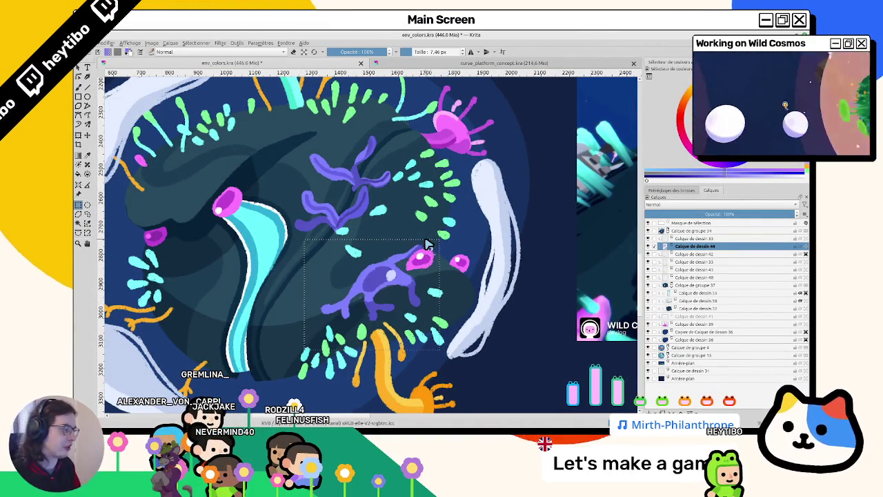
pyautogui.click(219, 43)
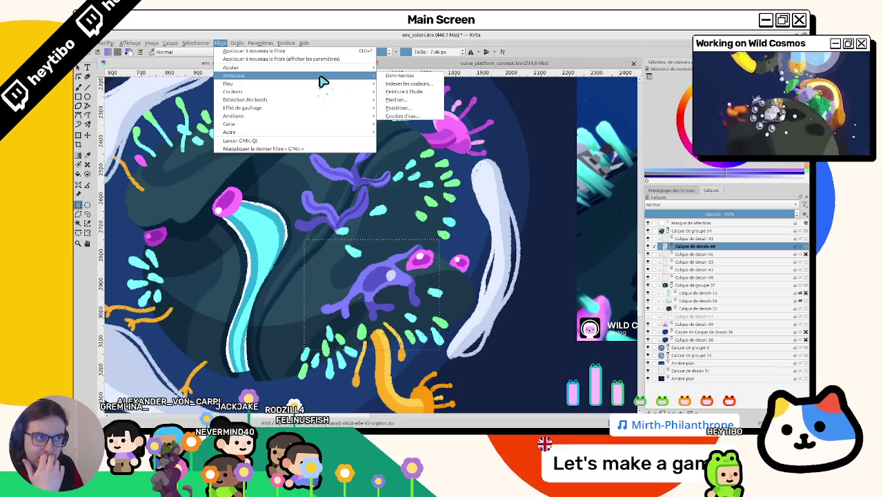
pyautogui.moveTo(231, 67)
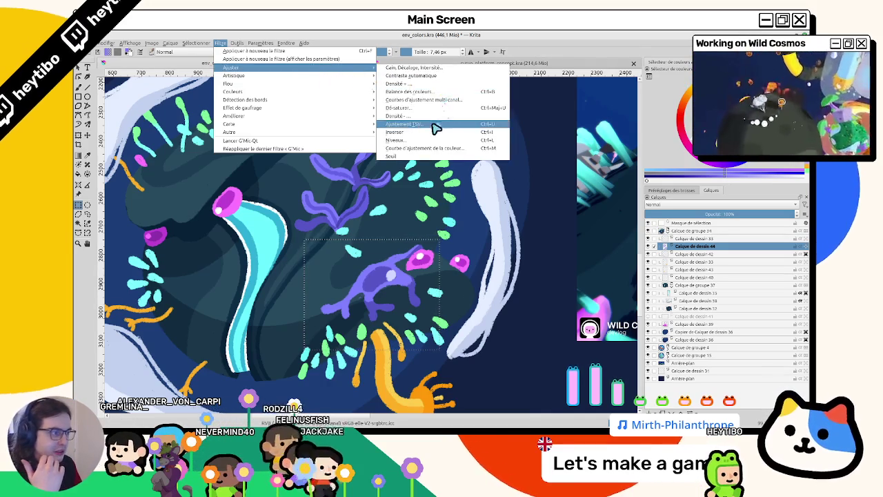
pyautogui.click(436, 128)
pyautogui.moveTo(469, 134); pyautogui.dragTo(420, 135)
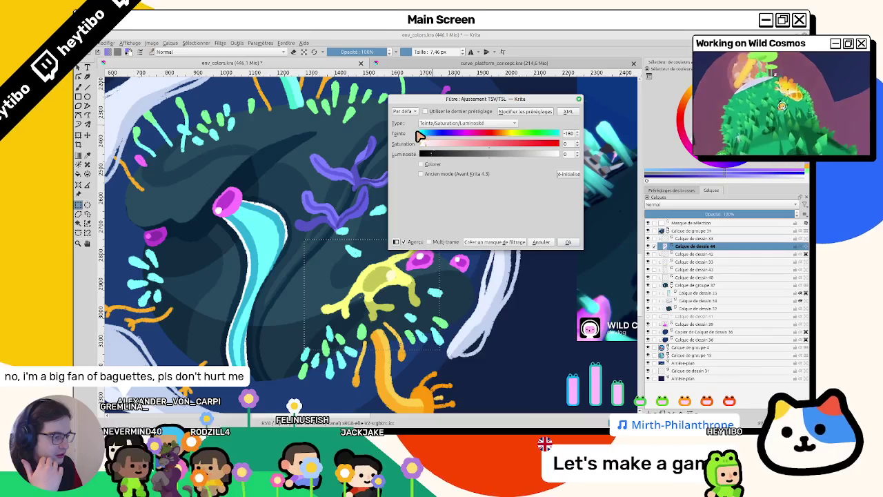
pyautogui.moveTo(414, 135)
pyautogui.mouseDown()
pyautogui.moveTo(522, 140)
pyautogui.moveTo(498, 140)
pyautogui.moveTo(512, 143)
pyautogui.moveTo(503, 156)
pyautogui.moveTo(486, 147)
pyautogui.mouseUp()
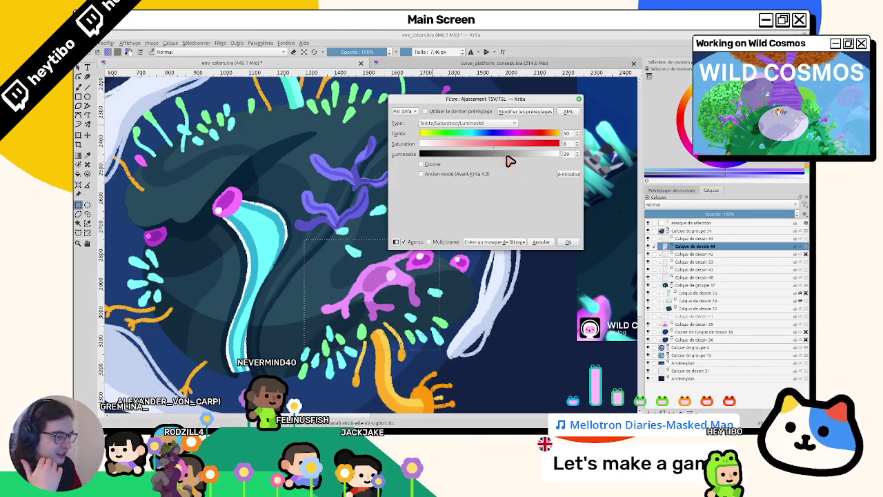
pyautogui.moveTo(505, 161); pyautogui.dragTo(508, 158)
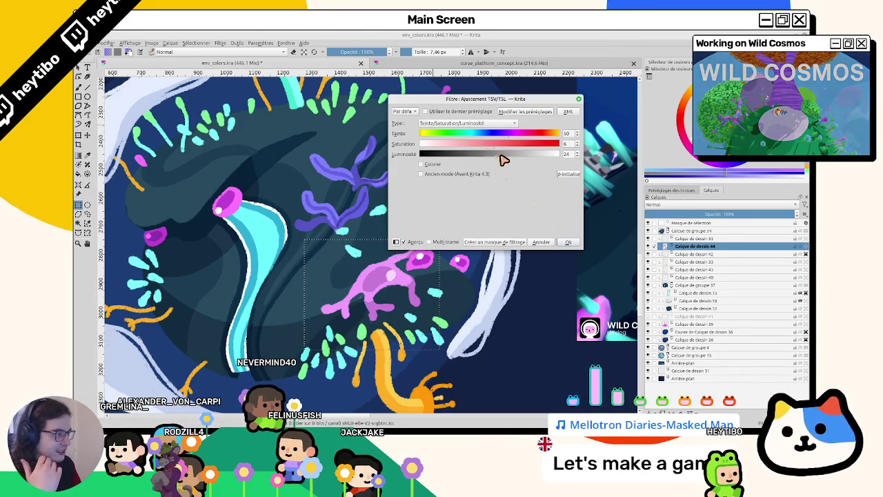
pyautogui.click(570, 241)
pyautogui.hotkey('ctrl', 'shift', 'a')
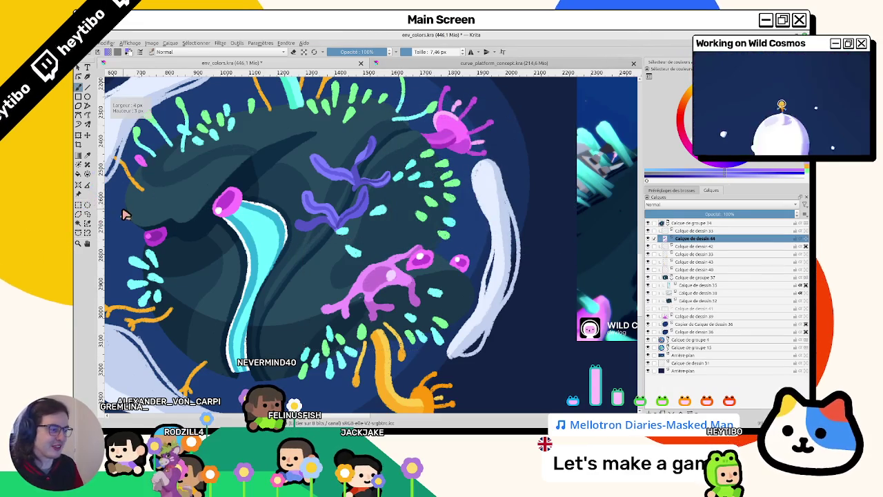
# Step: Rotate and zoom the view in close on the pink spotted creature
pyautogui.scroll(2, 394, 247)
pyautogui.scroll(2, 394, 246)
pyautogui.scroll(1, 411, 255)
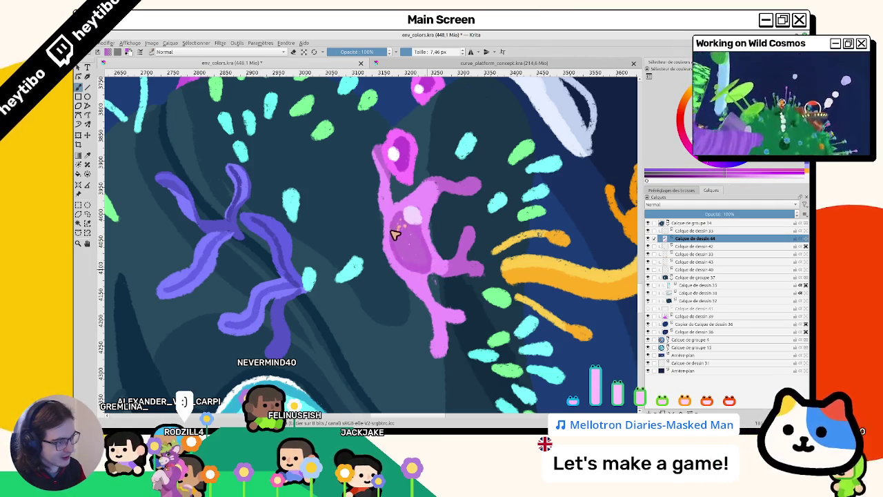
pyautogui.moveTo(461, 293); pyautogui.dragTo(390, 187)
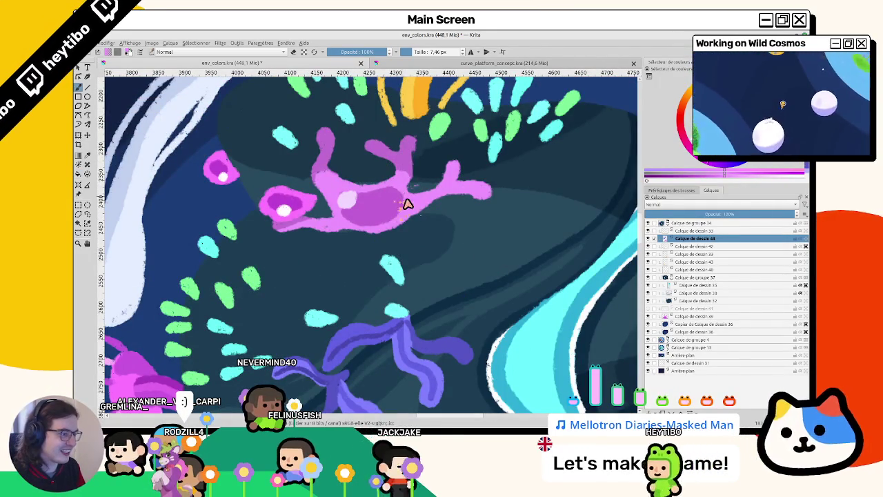
pyautogui.scroll(-3, 376, 231)
pyautogui.moveTo(375, 236)
pyautogui.mouseDown()
pyautogui.moveTo(366, 292)
pyautogui.moveTo(379, 250)
pyautogui.mouseUp()
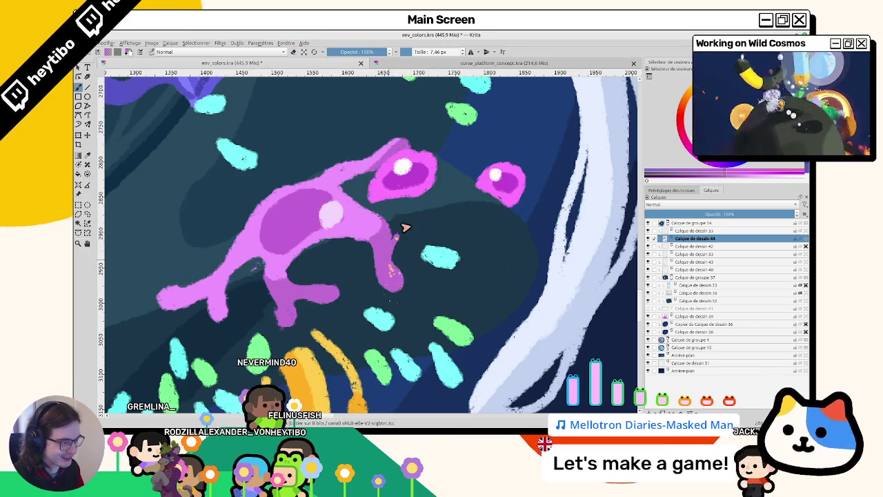
pyautogui.moveTo(404, 237)
pyautogui.mouseDown()
pyautogui.moveTo(339, 235)
pyautogui.moveTo(360, 214)
pyautogui.mouseUp()
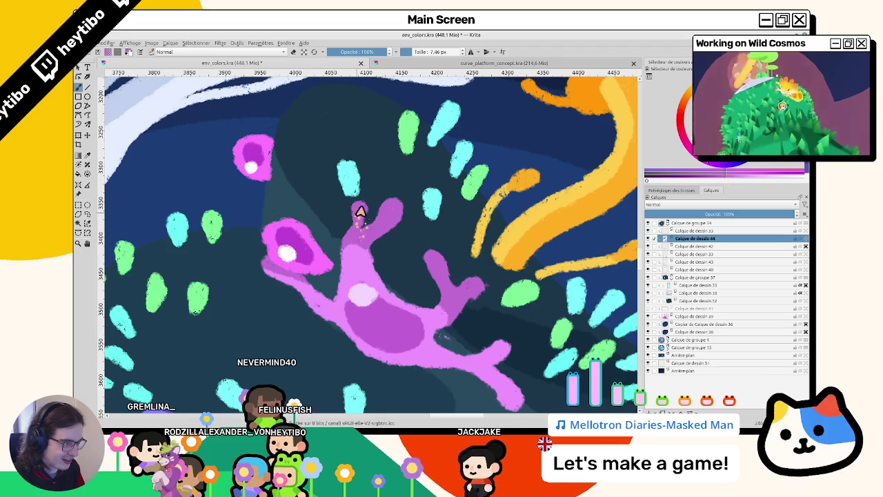
pyautogui.scroll(-2, 348, 271)
pyautogui.moveTo(348, 270); pyautogui.dragTo(469, 245)
pyautogui.moveTo(471, 247)
pyautogui.mouseDown()
pyautogui.moveTo(374, 236)
pyautogui.moveTo(414, 223)
pyautogui.moveTo(328, 226)
pyautogui.mouseUp()
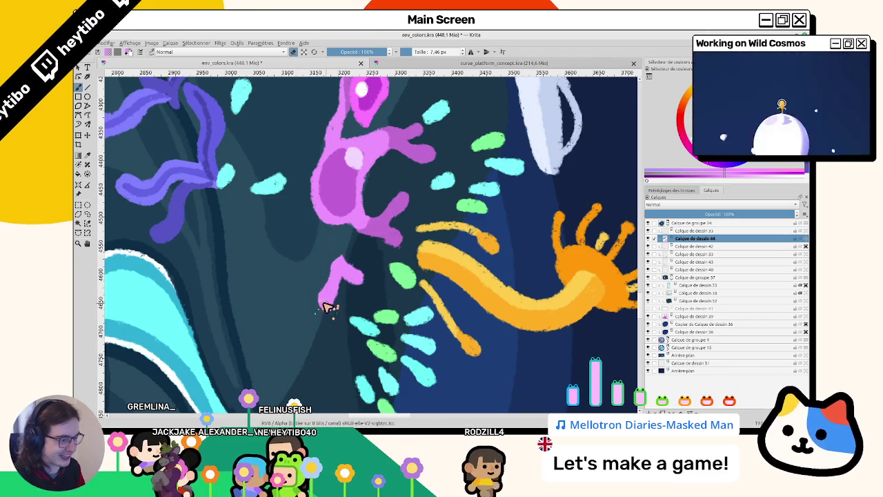
# Step: Paint an extra short leg, fill the pink drip solid, then reset the view to 100%
pyautogui.moveTo(369, 296); pyautogui.dragTo(374, 191)
pyautogui.scroll(2, 410, 251)
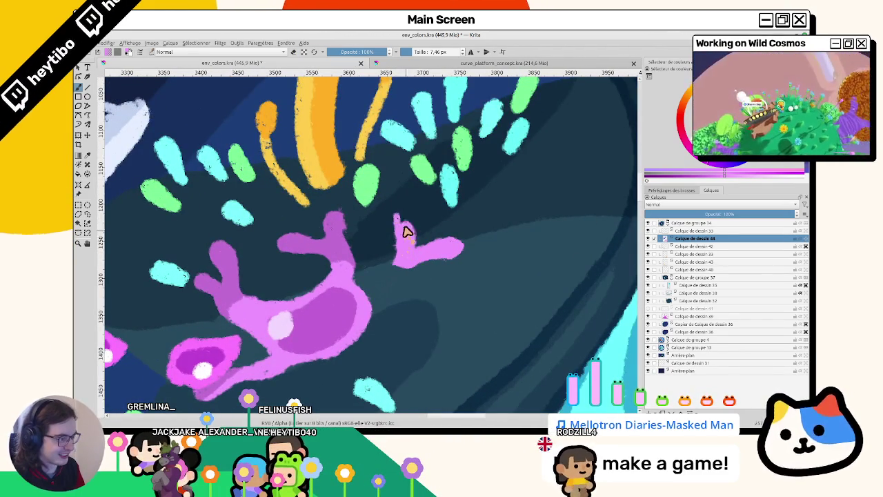
pyautogui.moveTo(407, 241)
pyautogui.mouseDown()
pyautogui.moveTo(460, 223)
pyautogui.moveTo(385, 242)
pyautogui.mouseUp()
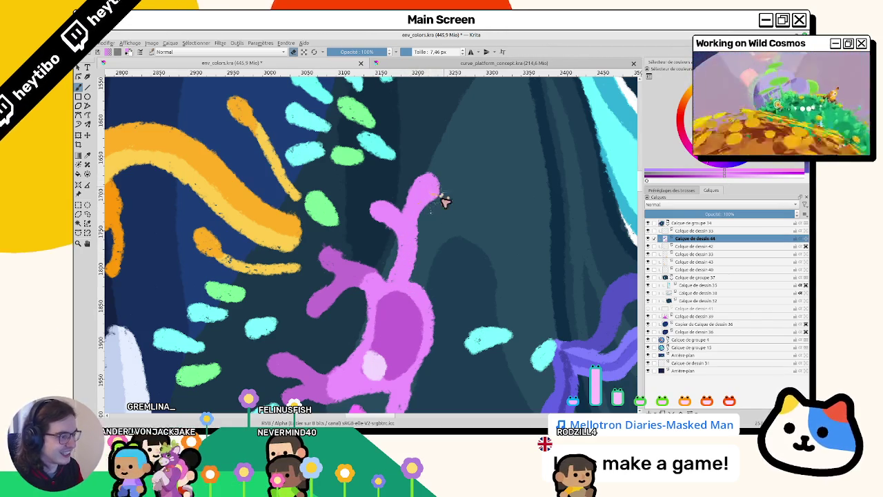
pyautogui.moveTo(431, 211)
pyautogui.mouseDown()
pyautogui.moveTo(339, 110)
pyautogui.moveTo(303, 207)
pyautogui.mouseUp()
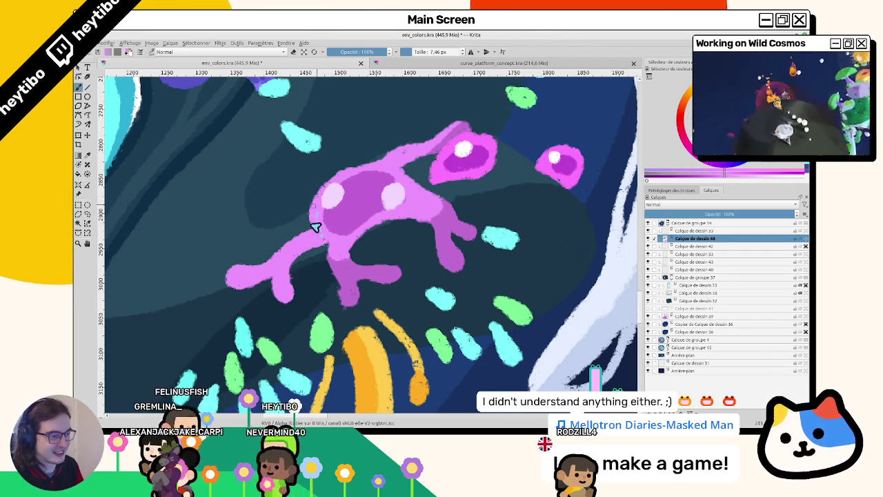
pyautogui.scroll(-3, 325, 229)
pyautogui.scroll(3, 335, 256)
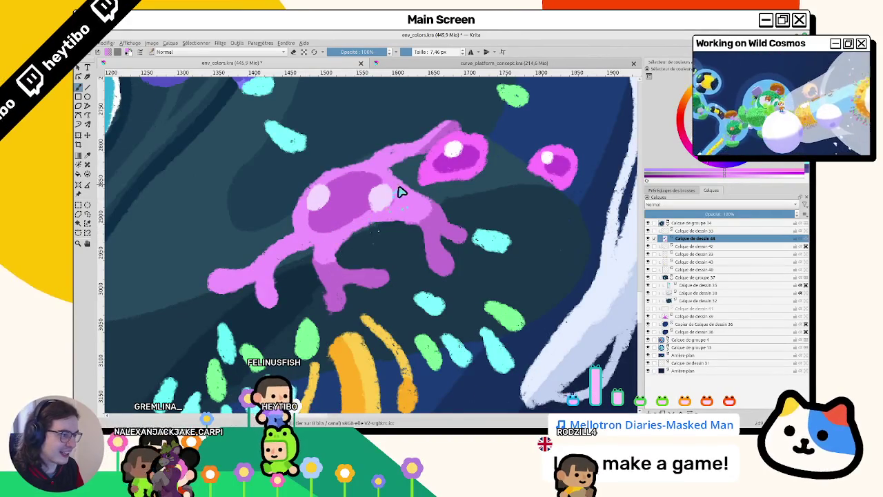
pyautogui.scroll(-3, 399, 190)
pyautogui.scroll(3, 397, 186)
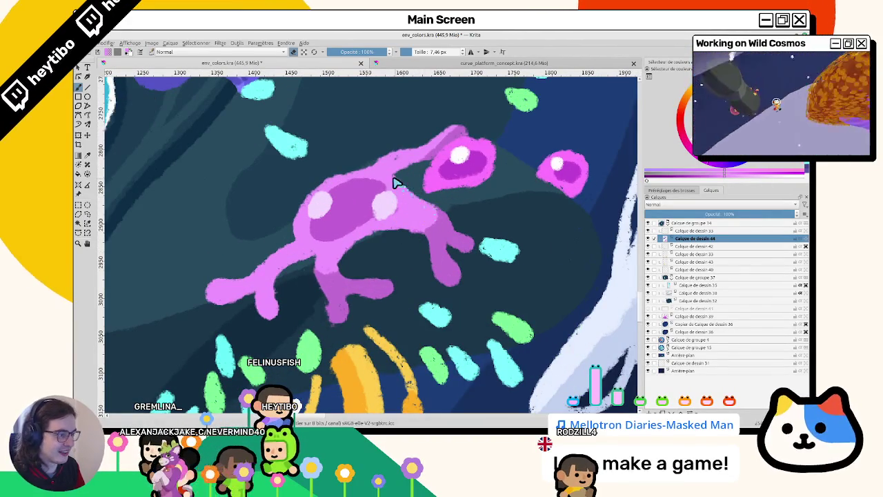
pyautogui.moveTo(424, 203); pyautogui.dragTo(338, 193)
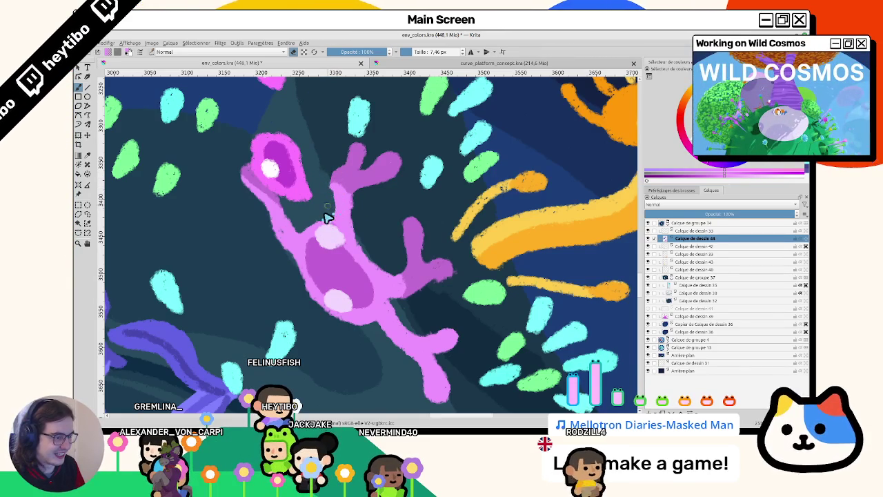
pyautogui.moveTo(368, 315)
pyautogui.mouseDown()
pyautogui.moveTo(363, 244)
pyautogui.moveTo(460, 256)
pyautogui.moveTo(355, 270)
pyautogui.moveTo(367, 276)
pyautogui.moveTo(381, 238)
pyautogui.mouseUp()
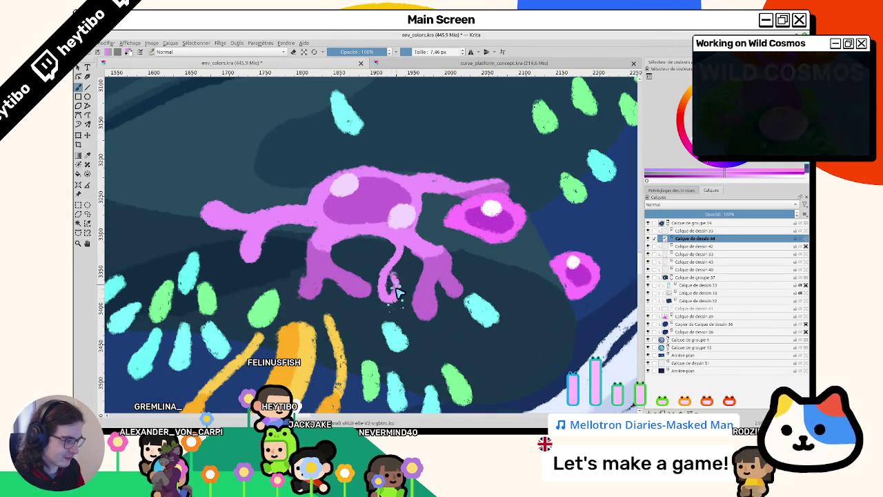
pyautogui.moveTo(394, 256); pyautogui.dragTo(386, 289)
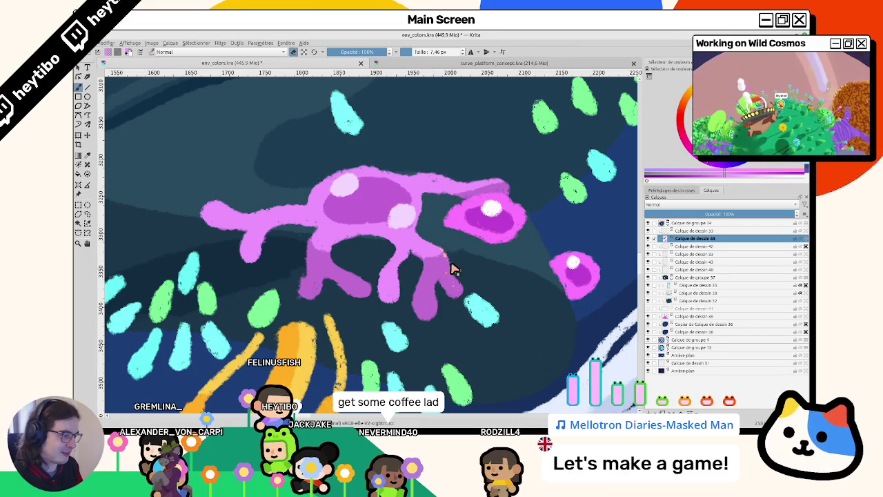
pyautogui.moveTo(453, 268); pyautogui.dragTo(384, 164)
pyautogui.press('1')
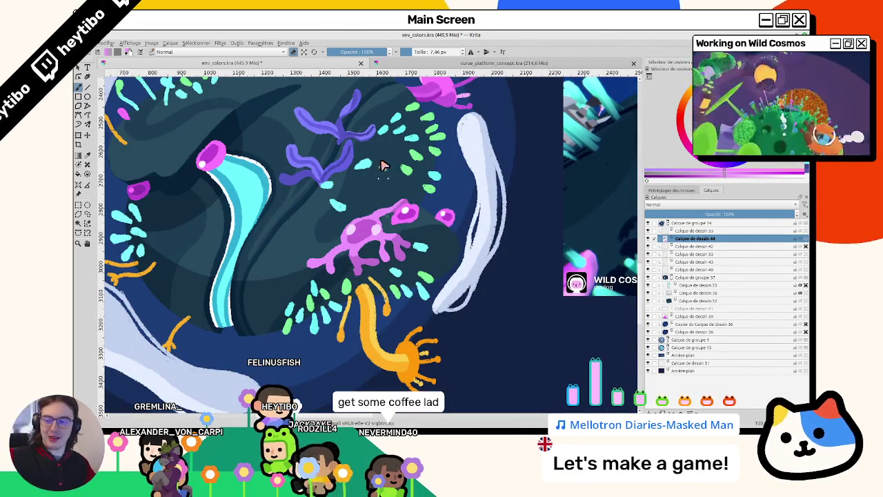
# Step: Lasso the purple seaweed cluster and copy it onto a new layer above Calque de dessin 44
pyautogui.moveTo(383, 166)
pyautogui.mouseDown()
pyautogui.moveTo(383, 192)
pyautogui.moveTo(395, 183)
pyautogui.mouseUp()
pyautogui.moveTo(412, 221)
pyautogui.mouseDown()
pyautogui.moveTo(397, 254)
pyautogui.moveTo(394, 229)
pyautogui.moveTo(410, 210)
pyautogui.mouseUp()
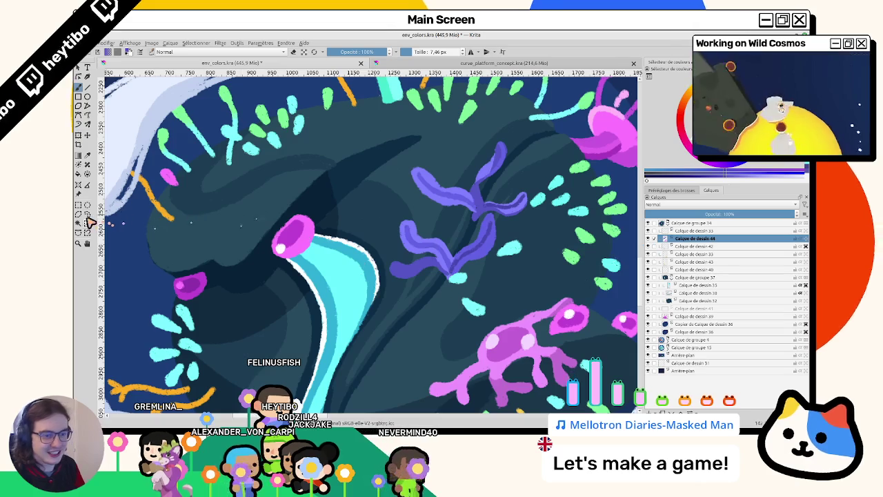
pyautogui.moveTo(409, 145)
pyautogui.mouseDown()
pyautogui.moveTo(504, 126)
pyautogui.moveTo(528, 146)
pyautogui.mouseUp()
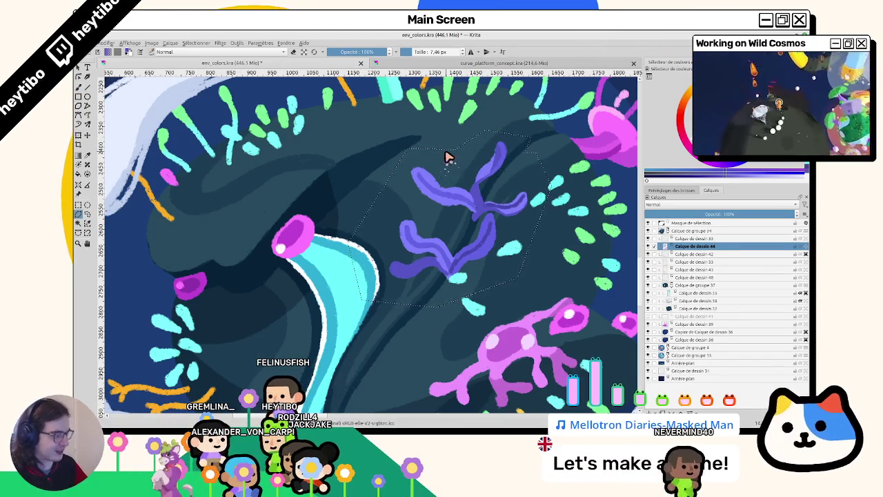
pyautogui.hotkey('ctrl', 'alt', 'j')
# Step: With the brush, paint a thin purple strand reaching upward from the seaweed's centre
pyautogui.press('b')
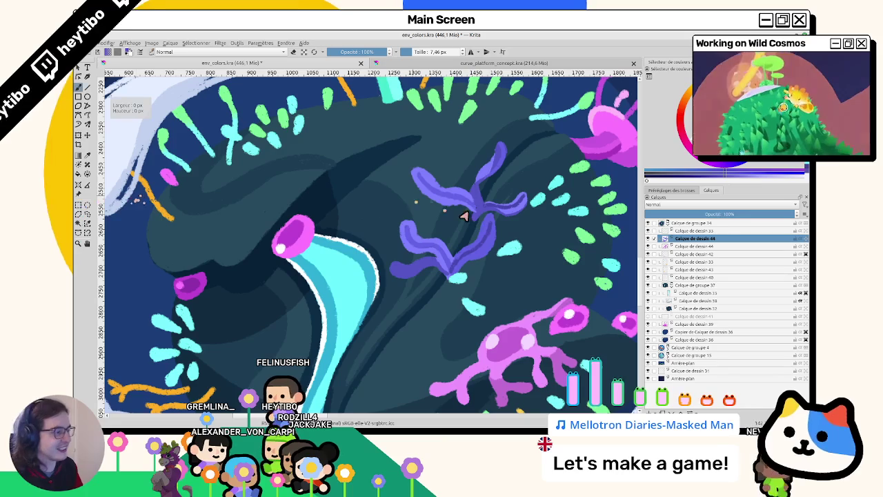
pyautogui.moveTo(447, 206)
pyautogui.mouseDown()
pyautogui.moveTo(407, 156)
pyautogui.moveTo(384, 340)
pyautogui.mouseUp()
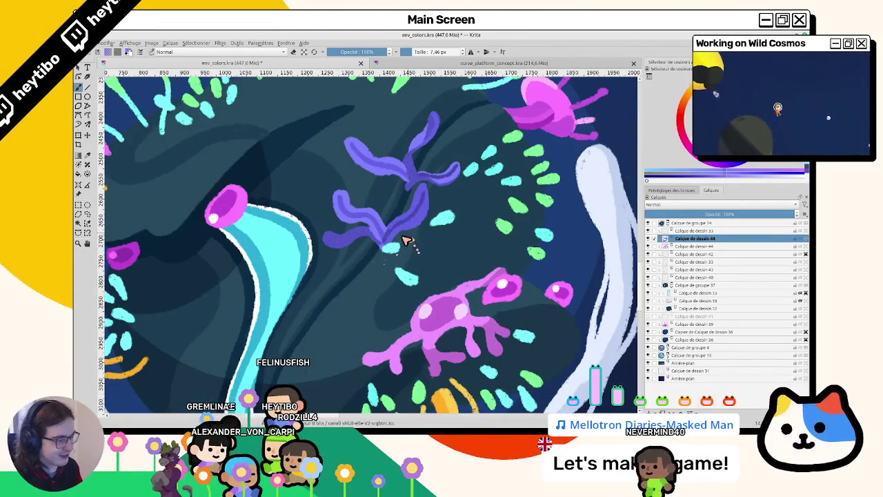
pyautogui.moveTo(441, 223)
pyautogui.mouseDown()
pyautogui.moveTo(405, 168)
pyautogui.moveTo(366, 163)
pyautogui.mouseUp()
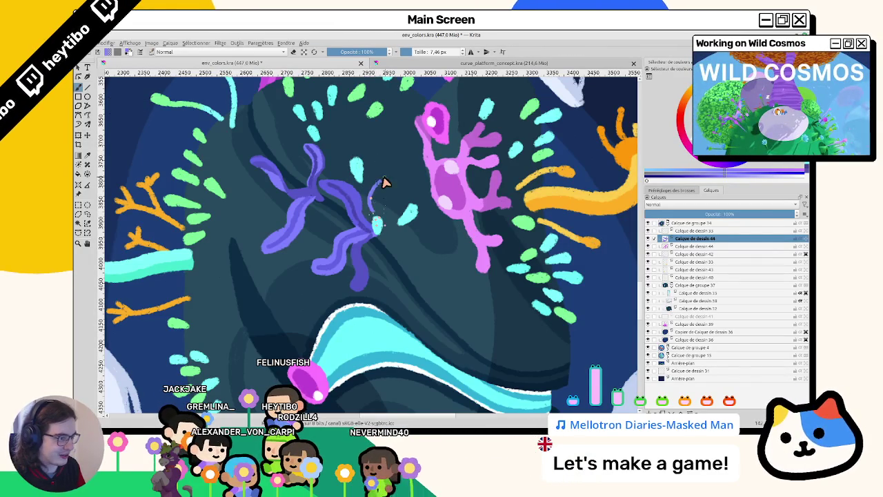
pyautogui.moveTo(381, 181); pyautogui.dragTo(377, 155)
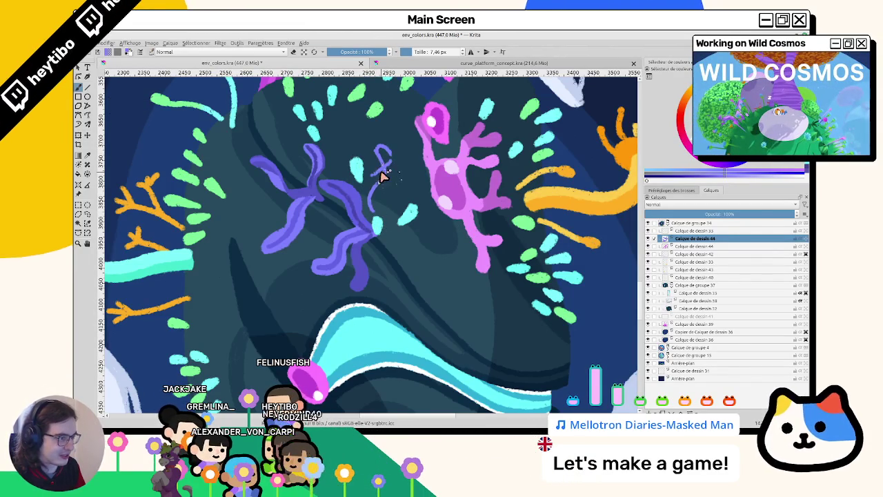
pyautogui.moveTo(373, 212); pyautogui.dragTo(336, 165)
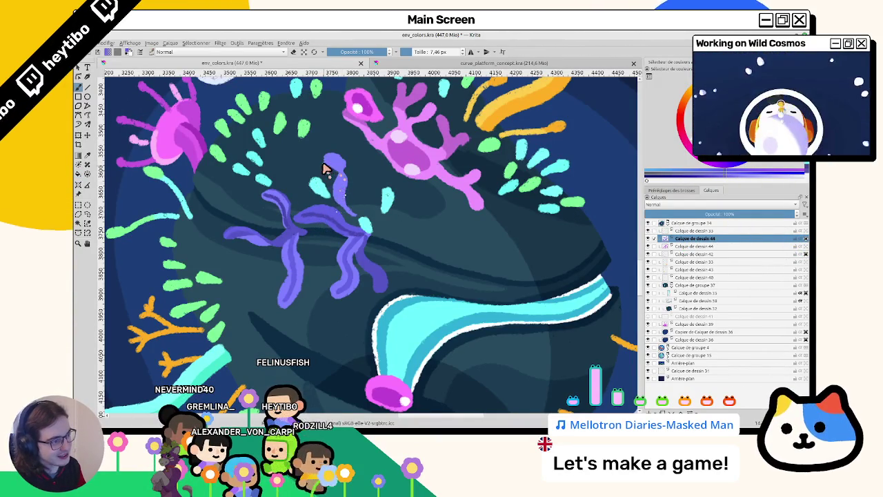
pyautogui.moveTo(350, 172)
pyautogui.mouseDown()
pyautogui.moveTo(258, 258)
pyautogui.moveTo(393, 319)
pyautogui.moveTo(393, 276)
pyautogui.moveTo(471, 210)
pyautogui.mouseUp()
pyautogui.scroll(-2, 471, 209)
pyautogui.scroll(-2, 471, 209)
pyautogui.scroll(5, 418, 227)
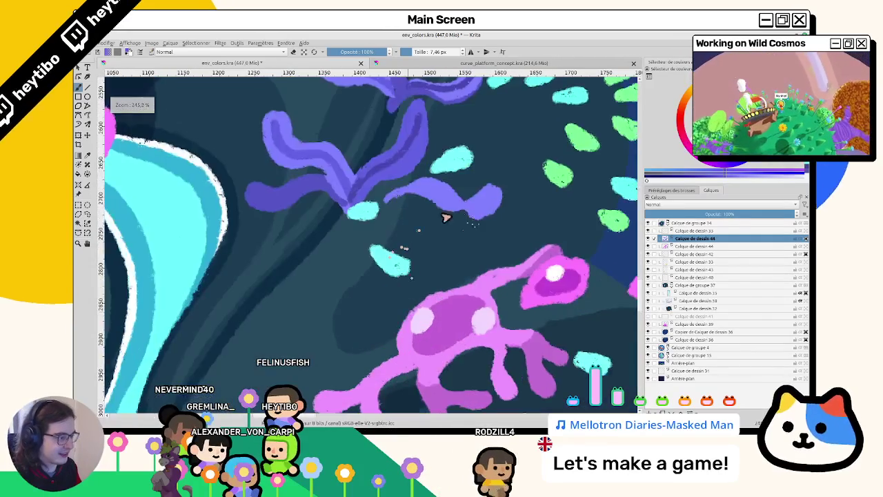
pyautogui.scroll(-1, 466, 209)
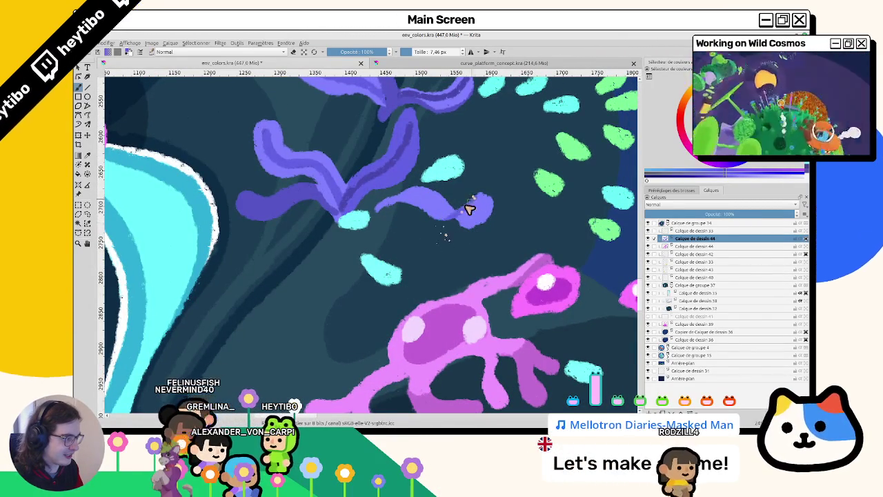
pyautogui.moveTo(481, 204)
pyautogui.mouseDown()
pyautogui.moveTo(366, 126)
pyautogui.moveTo(388, 199)
pyautogui.mouseUp()
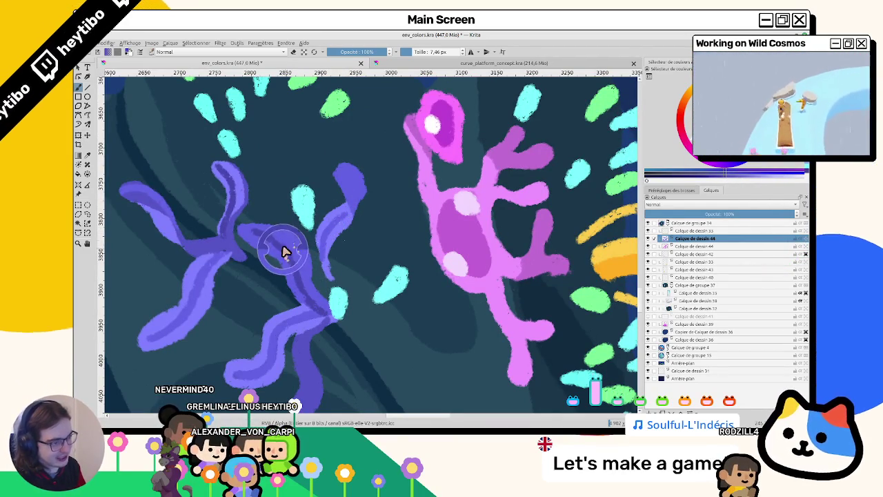
# Step: Zoom out to the whole painting and select the original drawing layer
pyautogui.press('2')
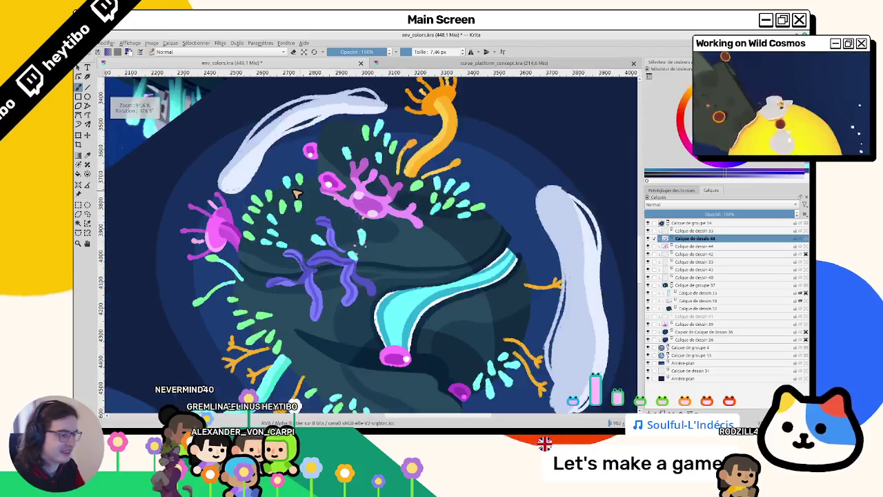
pyautogui.scroll(2, 293, 195)
pyautogui.scroll(1, 293, 196)
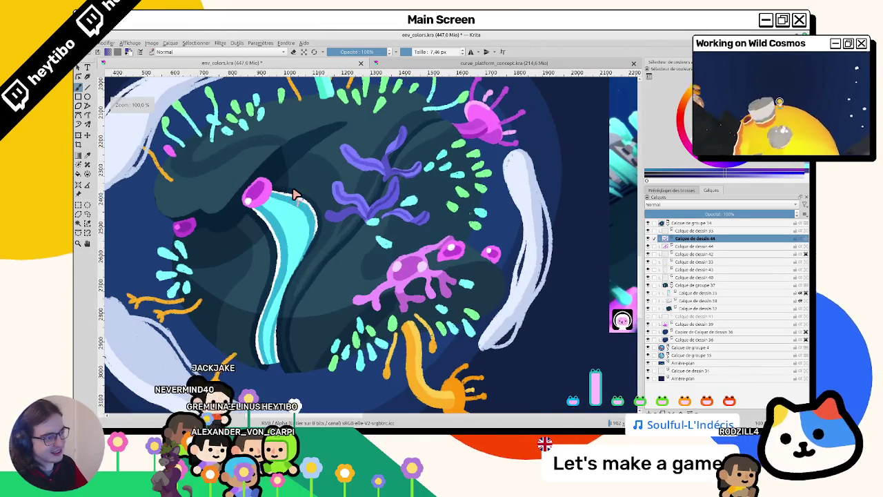
pyautogui.scroll(1, 294, 194)
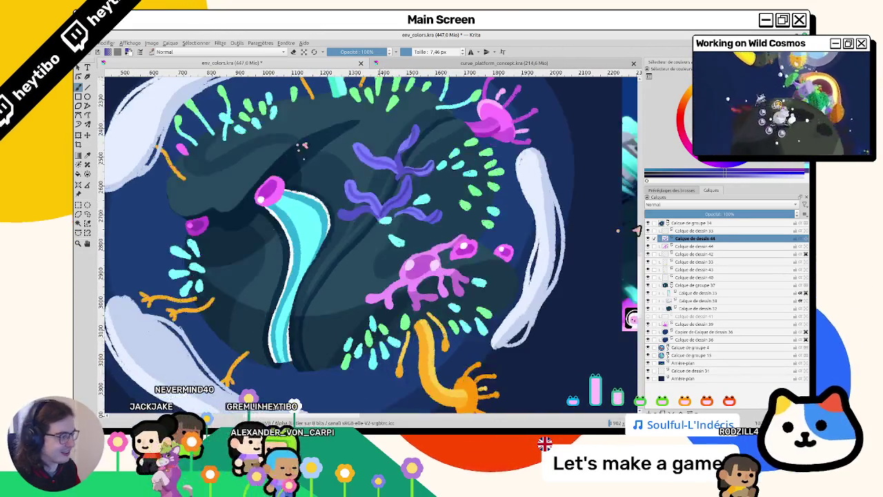
pyautogui.click(690, 247)
pyautogui.scroll(2, 380, 269)
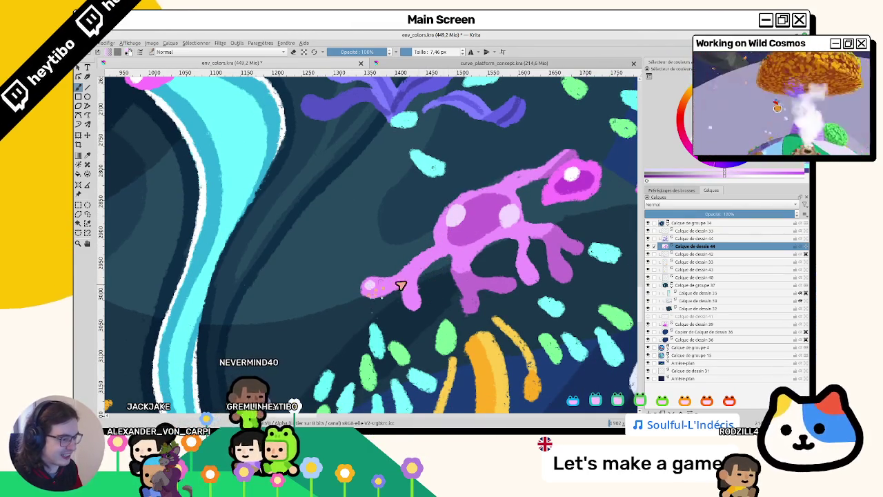
pyautogui.scroll(2, 473, 261)
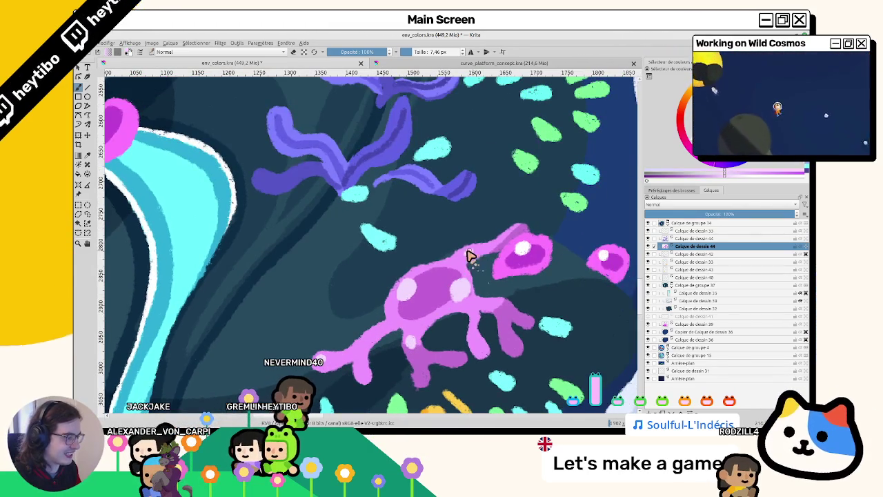
pyautogui.scroll(-3, 473, 257)
pyautogui.scroll(2, 454, 330)
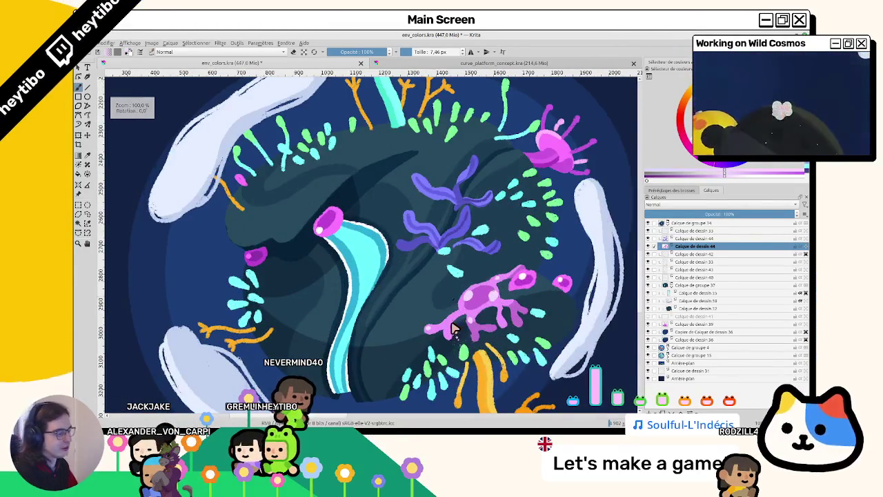
pyautogui.scroll(2, 453, 330)
pyautogui.scroll(2, 375, 208)
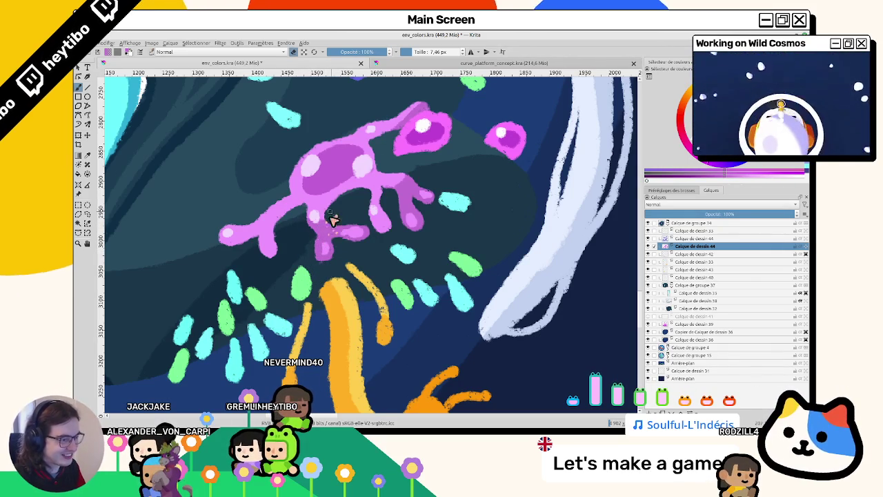
# Step: Briefly check the curve platform concept document, then return to the env_colors painting
pyautogui.moveTo(308, 233); pyautogui.dragTo(304, 250)
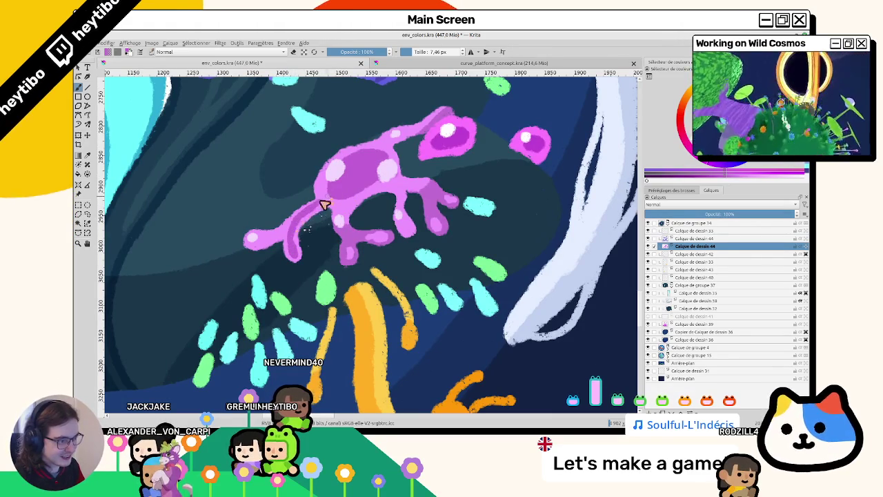
pyautogui.scroll(-5, 310, 249)
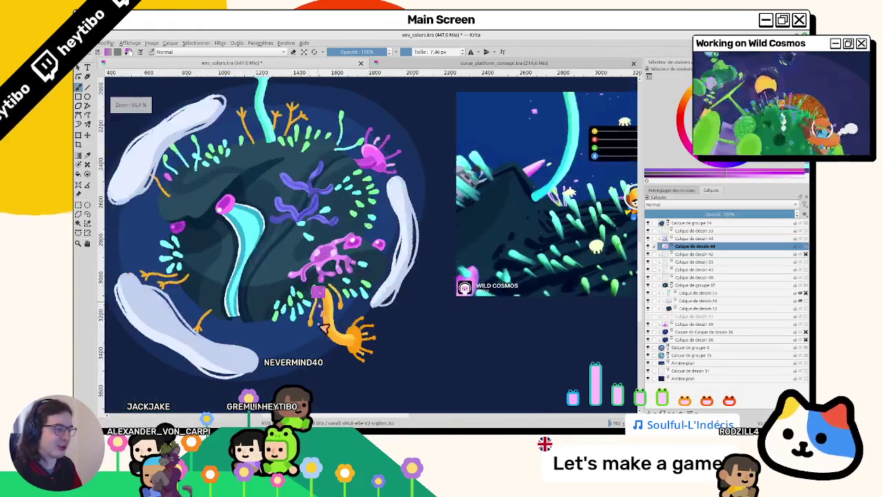
pyautogui.scroll(5, 276, 180)
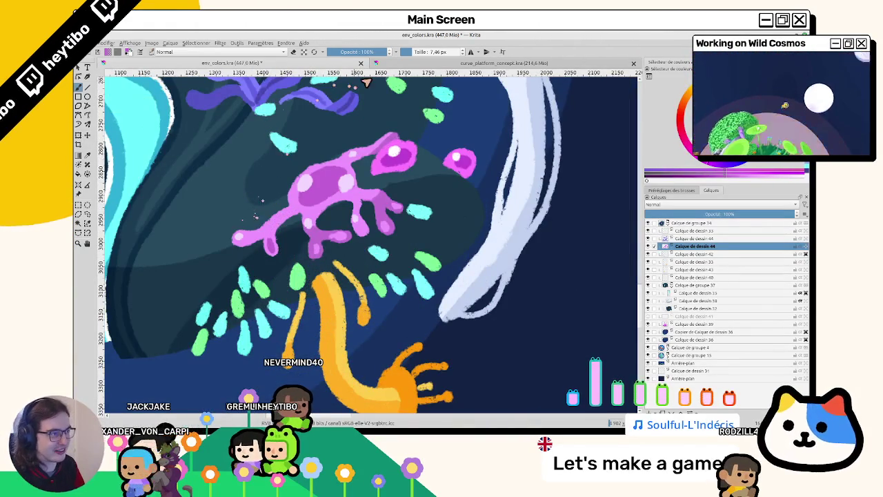
pyautogui.click(388, 64)
pyautogui.click(330, 64)
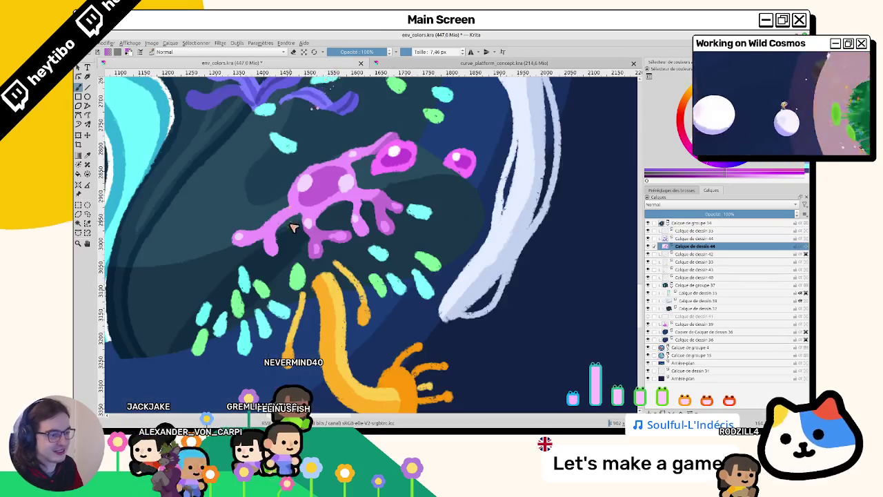
pyautogui.scroll(-5, 280, 220)
pyautogui.scroll(3, 290, 207)
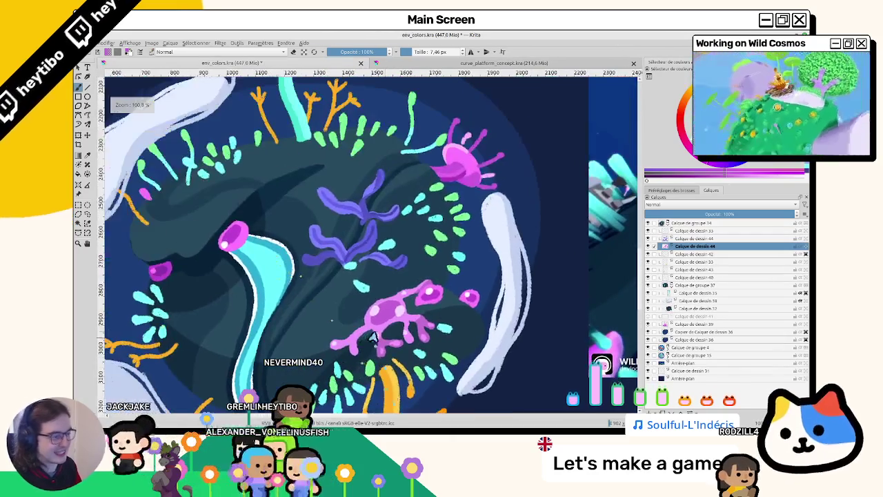
pyautogui.click(649, 246)
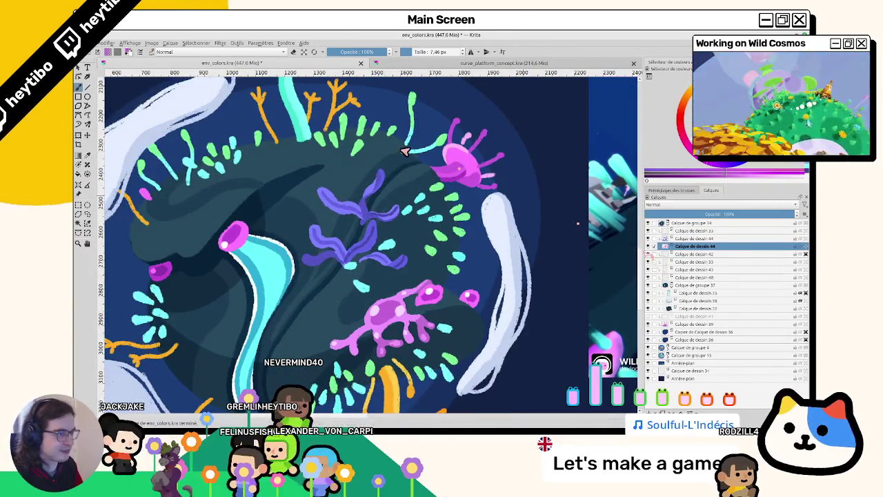
# Step: Shift the coral to hue 8, saturation 26, luminosity 27 with the TSV/TSL adjustment
pyautogui.click(220, 42)
pyautogui.moveTo(232, 67)
pyautogui.click(425, 92)
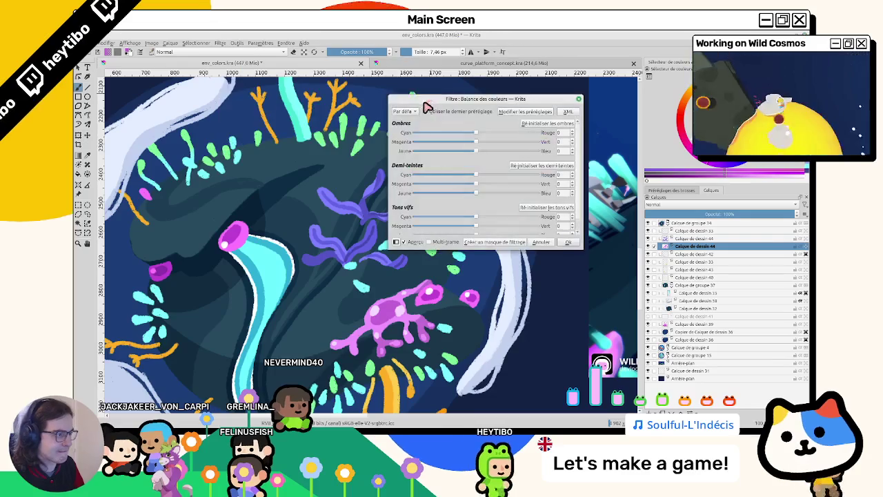
pyautogui.click(220, 43)
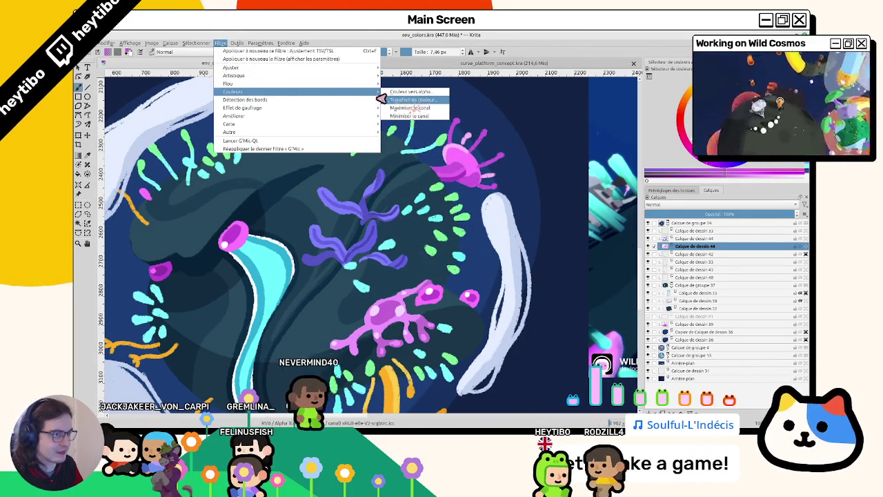
pyautogui.moveTo(231, 67)
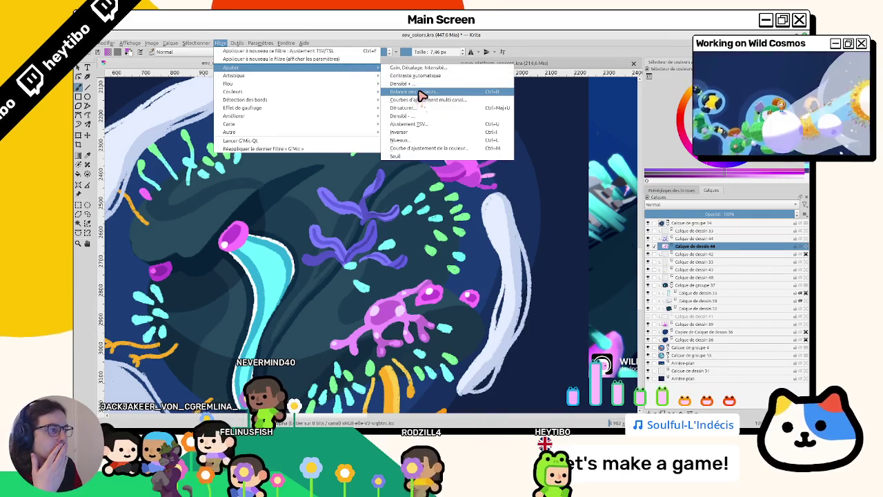
pyautogui.moveTo(458, 146); pyautogui.dragTo(501, 149)
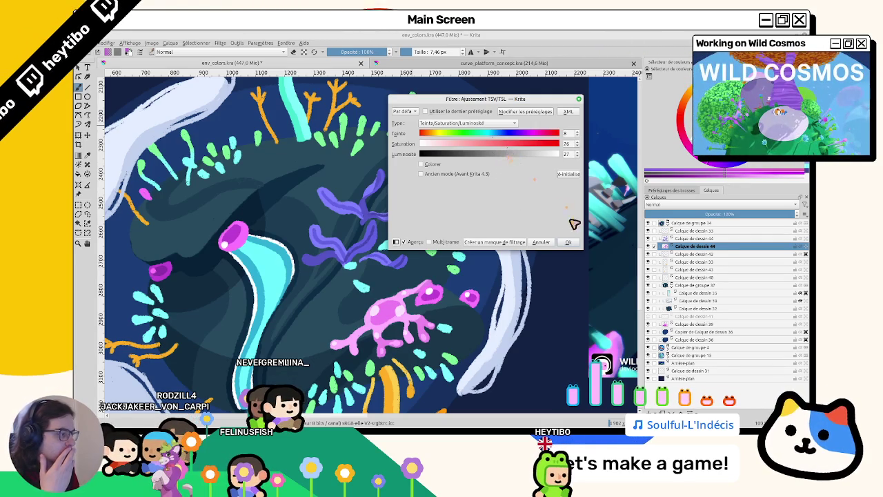
pyautogui.click(568, 241)
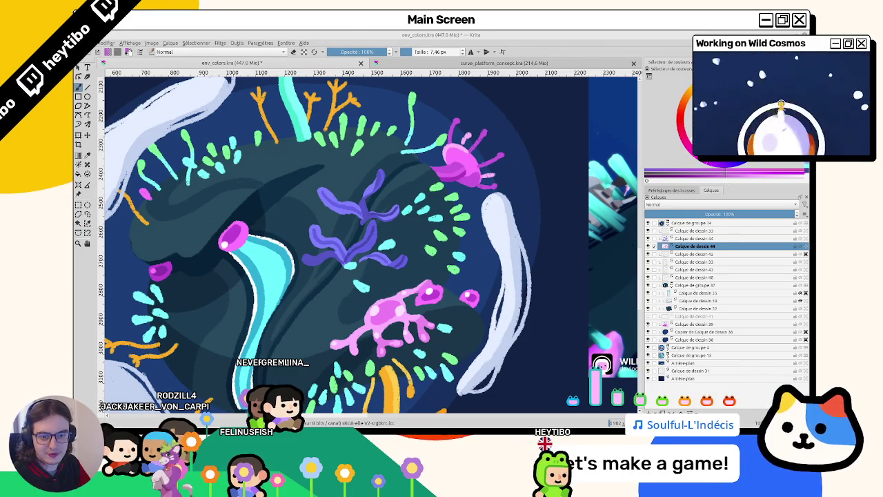
# Step: Toggle the seaweed layer to compare, then paint pale lavender highlights on a seaweed tip
pyautogui.scroll(-3, 320, 241)
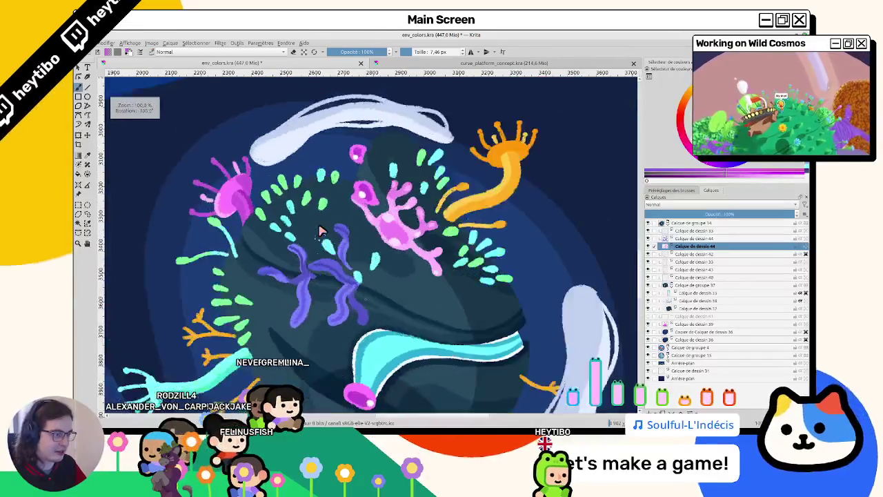
pyautogui.press('5')
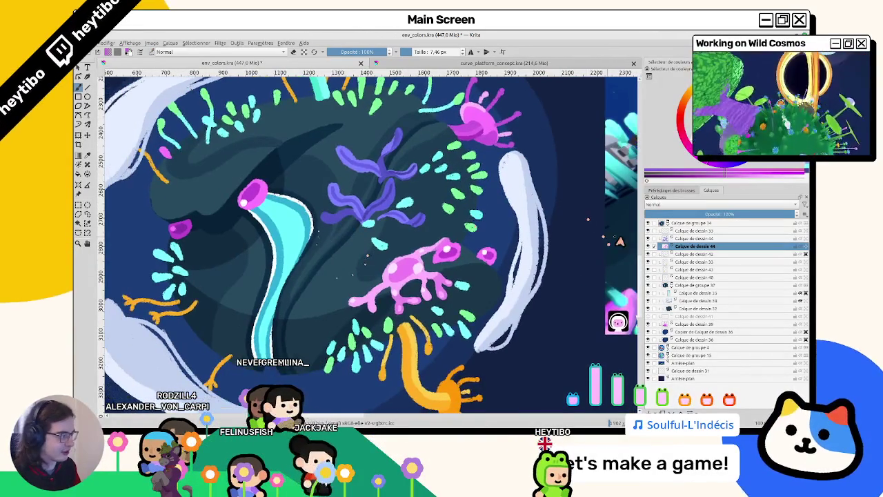
pyautogui.click(648, 239)
pyautogui.click(694, 238)
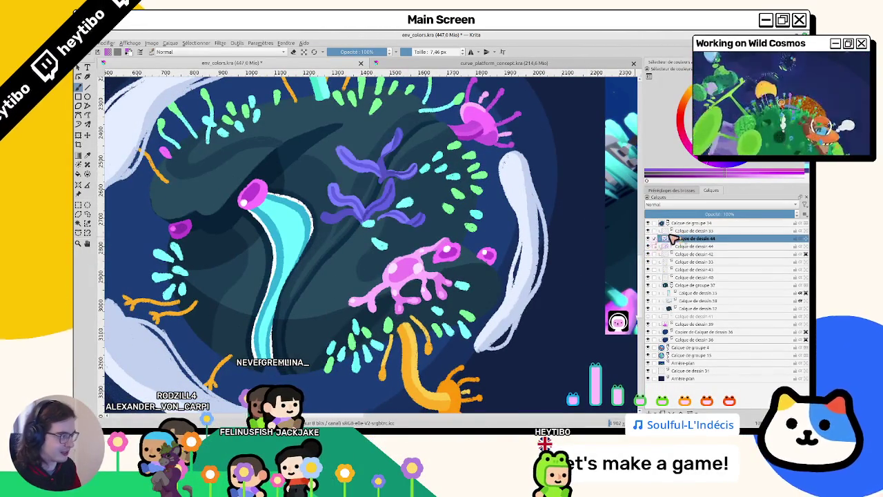
pyautogui.scroll(3, 366, 172)
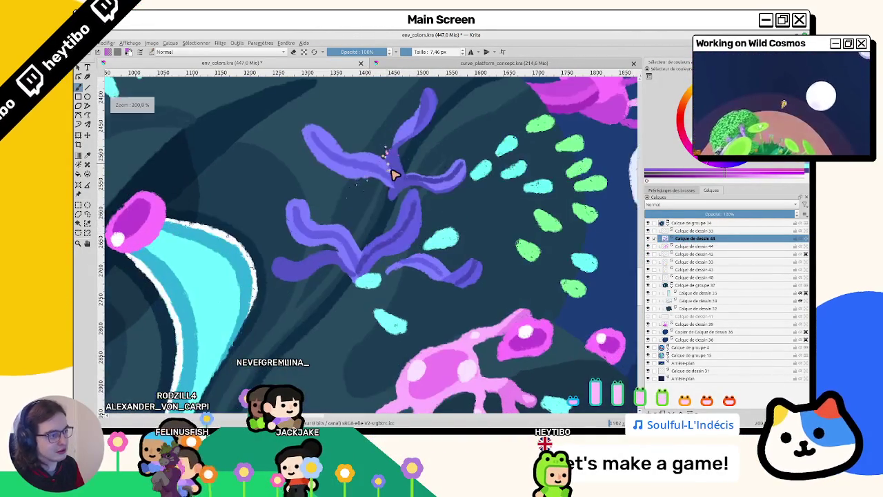
pyautogui.scroll(-2, 390, 188)
pyautogui.scroll(-2, 386, 193)
pyautogui.moveTo(364, 179)
pyautogui.mouseDown()
pyautogui.moveTo(365, 315)
pyautogui.moveTo(404, 246)
pyautogui.moveTo(426, 256)
pyautogui.mouseUp()
pyautogui.scroll(1, 426, 255)
pyautogui.scroll(1, 441, 235)
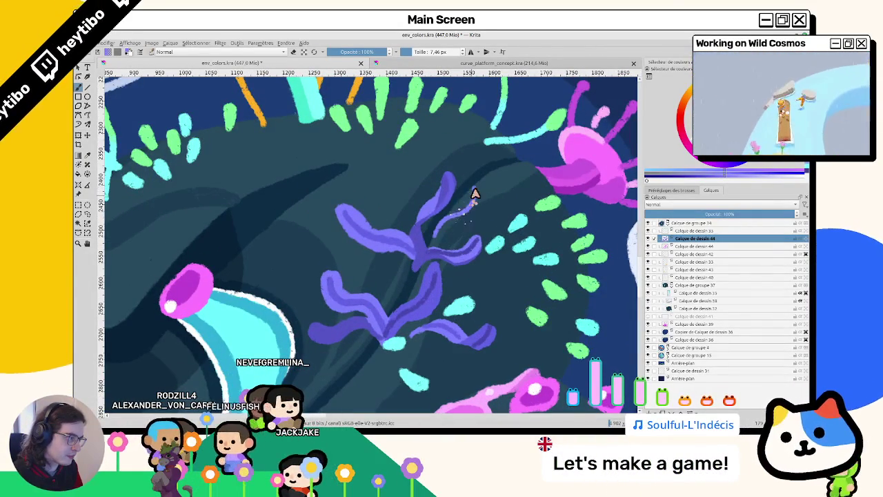
pyautogui.moveTo(479, 188); pyautogui.dragTo(450, 237)
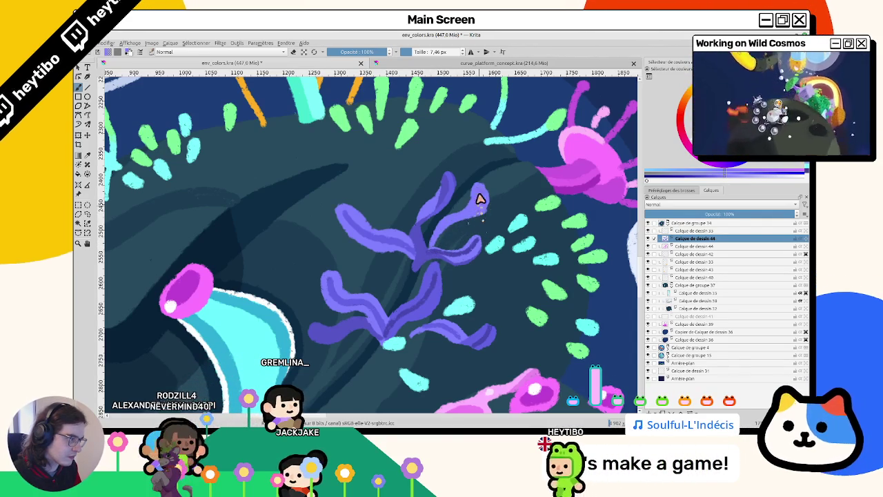
pyautogui.moveTo(475, 195); pyautogui.dragTo(479, 209)
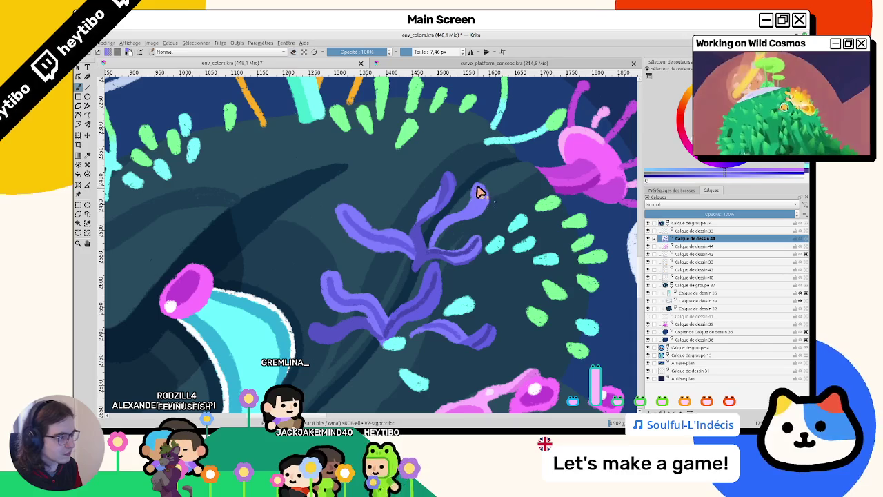
pyautogui.moveTo(475, 191)
pyautogui.mouseDown()
pyautogui.moveTo(477, 211)
pyautogui.moveTo(448, 201)
pyautogui.mouseUp()
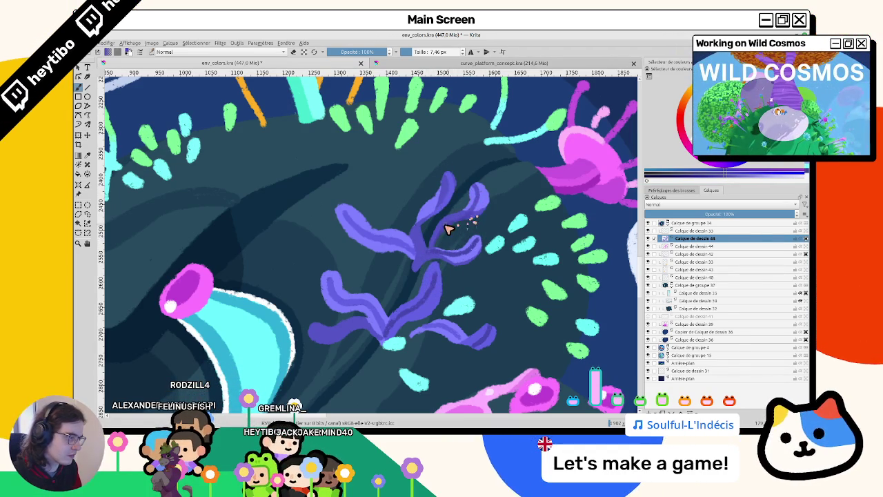
# Step: Reframe the whole planet and dab small dots beside the pink flower and on the seaweed
pyautogui.scroll(-5, 307, 238)
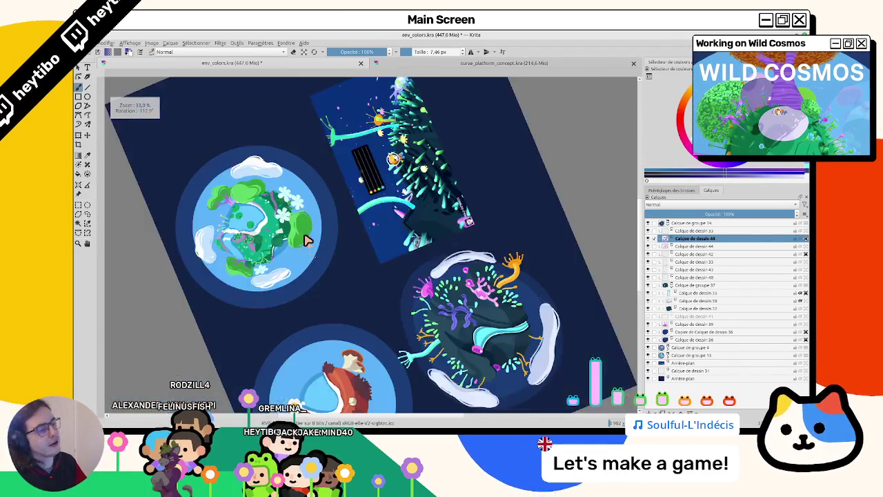
pyautogui.press('1')
pyautogui.scroll(-2, 307, 241)
pyautogui.scroll(-3, 458, 181)
pyautogui.scroll(-2, 414, 228)
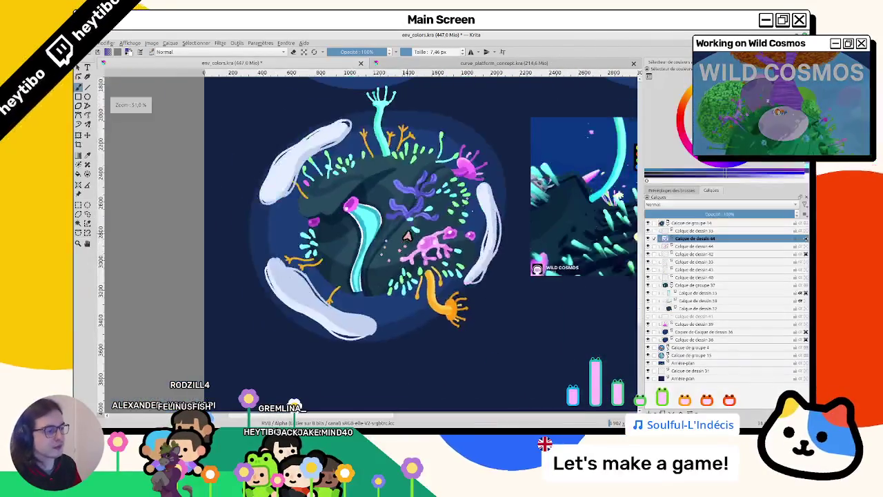
pyautogui.scroll(2, 349, 261)
pyautogui.moveTo(317, 303); pyautogui.dragTo(366, 266)
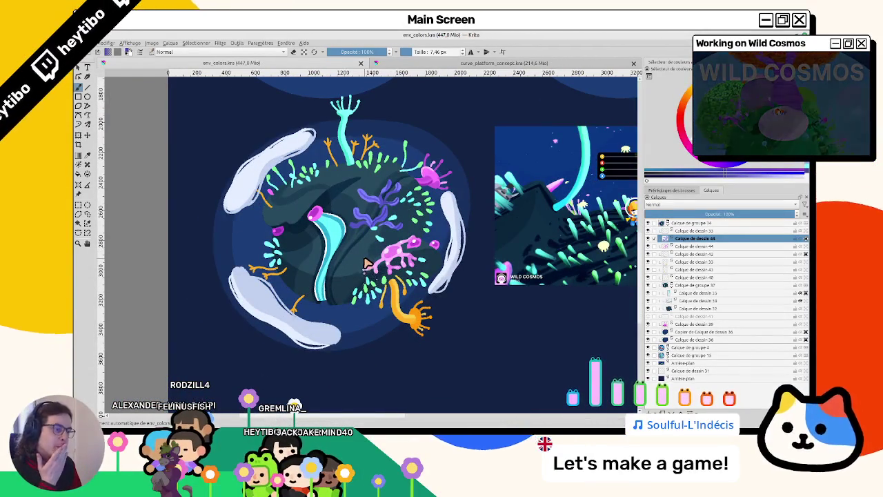
pyautogui.moveTo(376, 238)
pyautogui.mouseDown()
pyautogui.moveTo(188, 282)
pyautogui.moveTo(358, 210)
pyautogui.moveTo(316, 235)
pyautogui.mouseUp()
pyautogui.scroll(2, 359, 210)
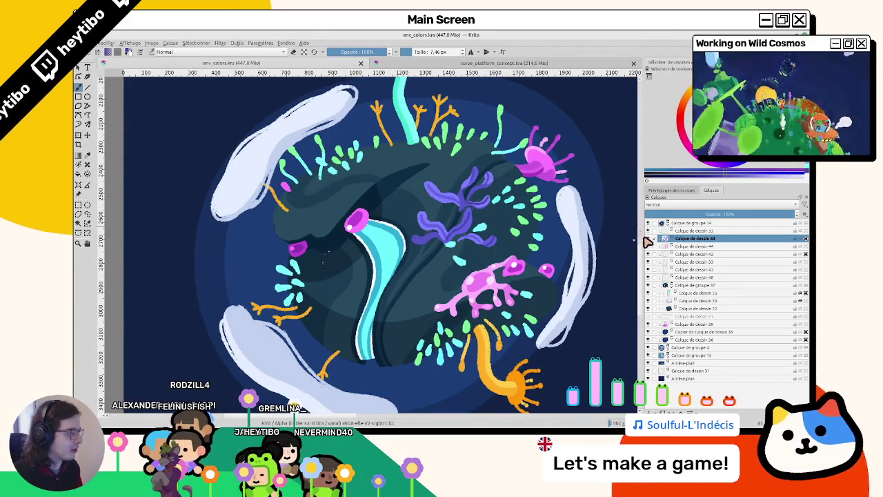
pyautogui.moveTo(356, 121); pyautogui.dragTo(323, 171)
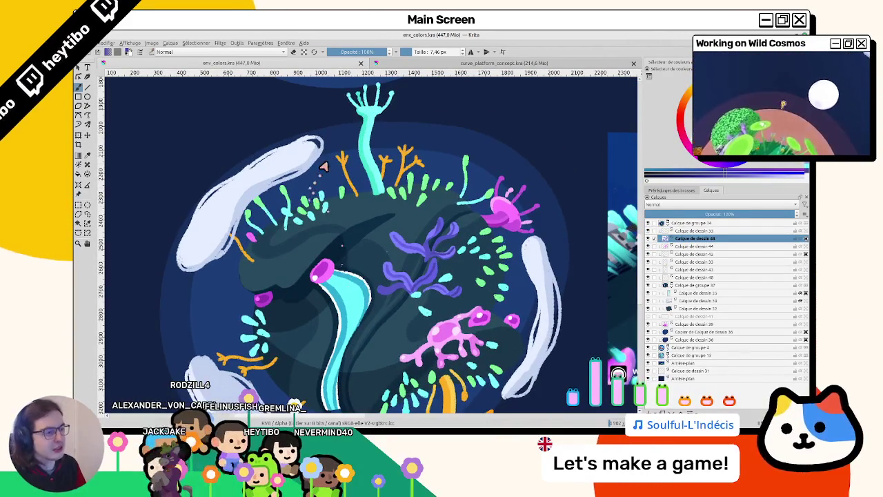
pyautogui.click(550, 212)
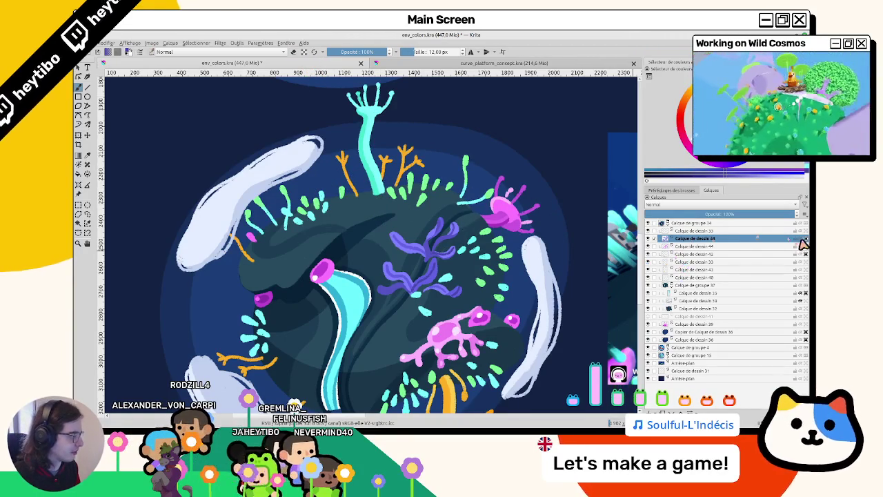
pyautogui.scroll(-1, 239, 267)
pyautogui.moveTo(239, 266); pyautogui.dragTo(258, 272)
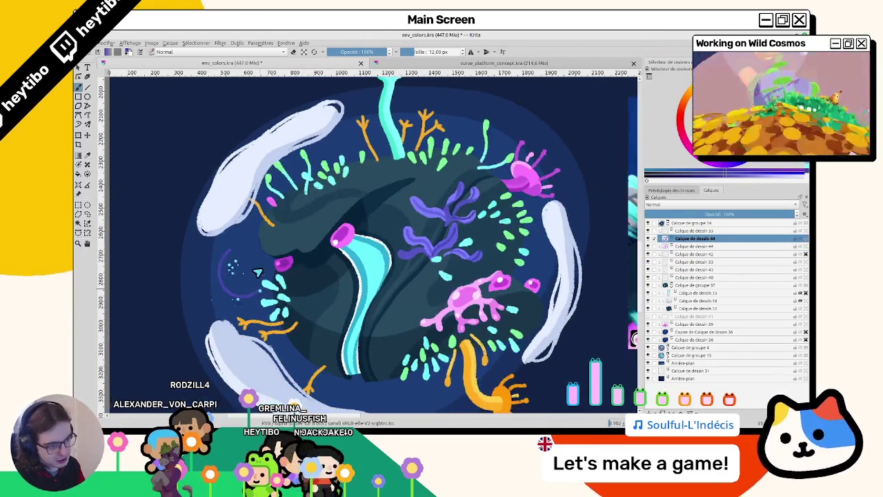
pyautogui.click(430, 228)
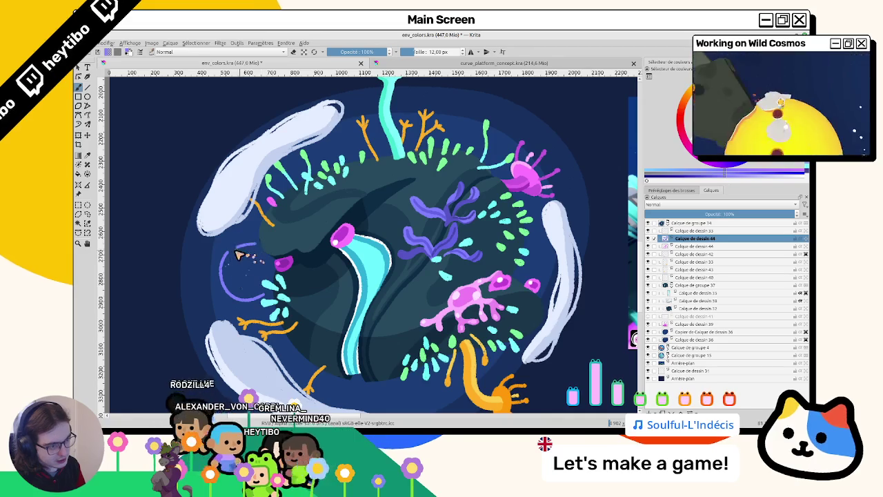
# Step: Paint a round purple body with a spike for the new starfish on the planet's left edge
pyautogui.moveTo(232, 301); pyautogui.dragTo(219, 332)
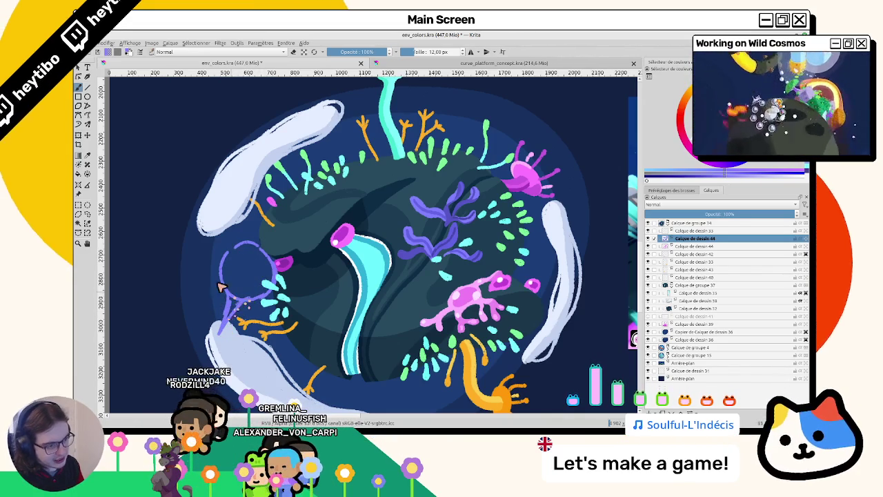
pyautogui.moveTo(219, 272); pyautogui.dragTo(378, 293)
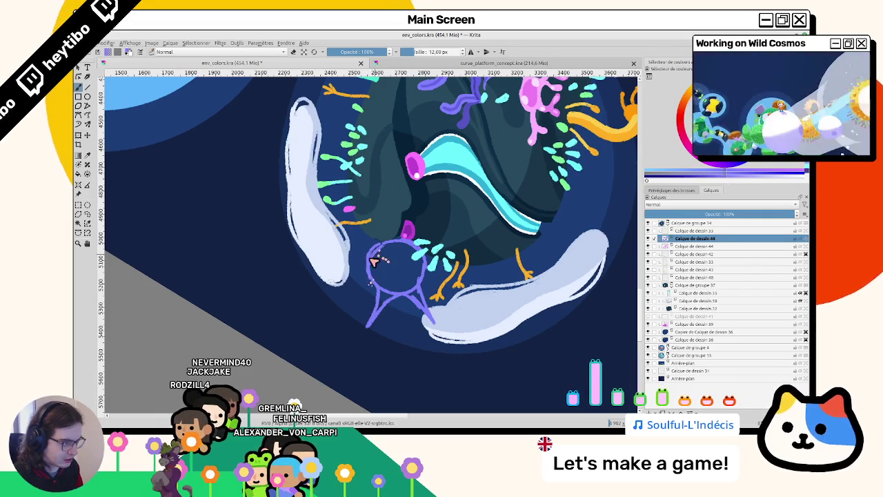
pyautogui.moveTo(409, 245); pyautogui.dragTo(367, 274)
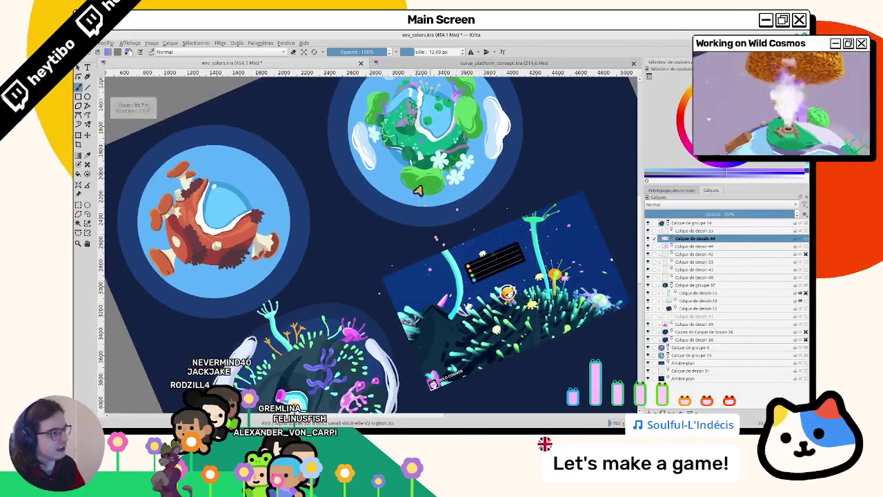
pyautogui.scroll(3, 367, 274)
pyautogui.scroll(2, 325, 272)
pyautogui.scroll(1, 283, 269)
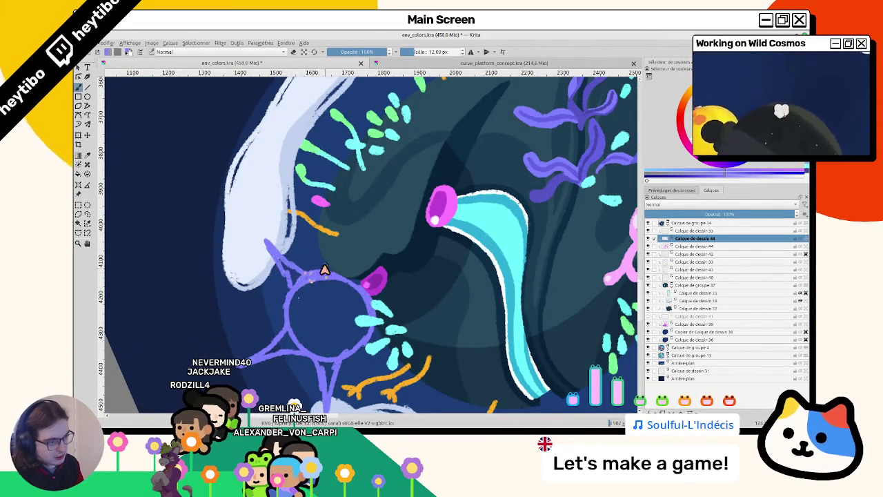
pyautogui.click(290, 345)
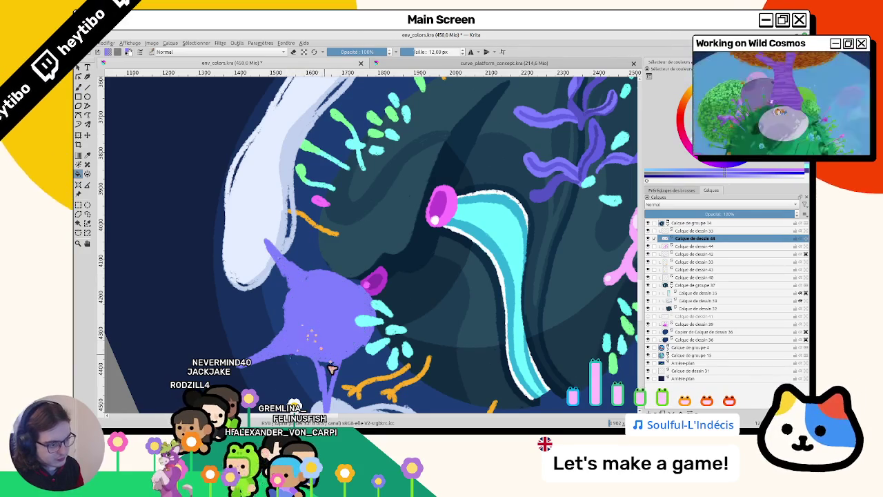
pyautogui.moveTo(331, 373); pyautogui.dragTo(391, 229)
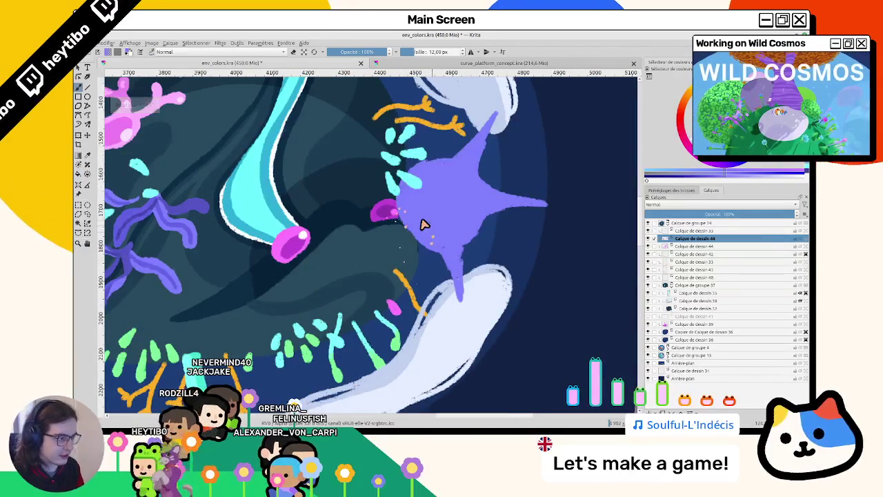
# Step: Reset the view upright, then try moving the drawing layer lower and undo it
pyautogui.press('5')
pyautogui.scroll(-1, 437, 254)
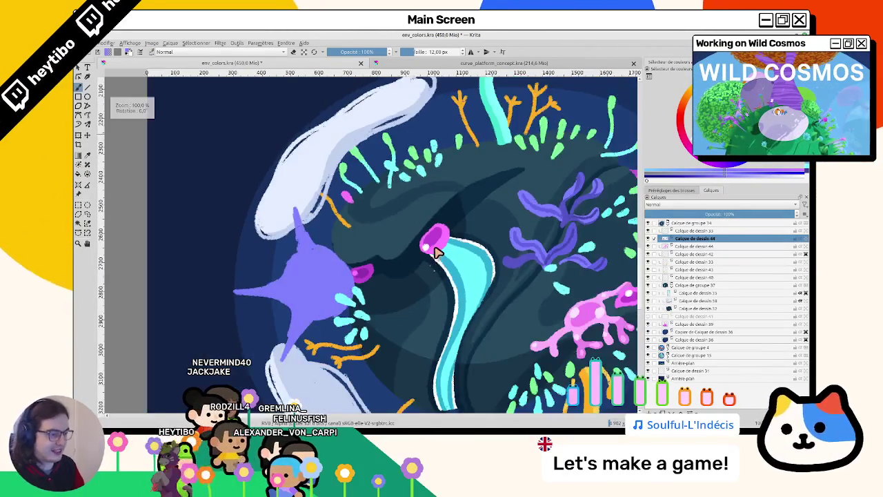
pyautogui.scroll(-1, 338, 304)
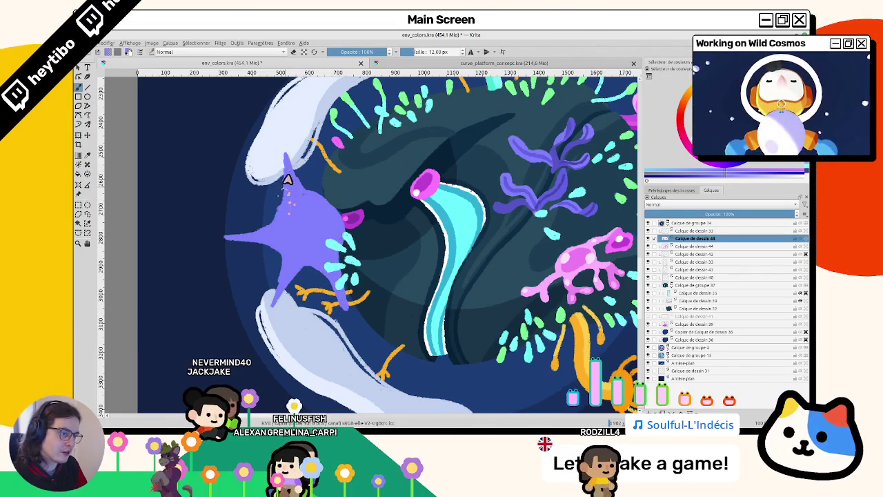
pyautogui.moveTo(700, 248)
pyautogui.mouseDown()
pyautogui.moveTo(712, 330)
pyautogui.moveTo(707, 325)
pyautogui.mouseUp()
pyautogui.hotkey('ctrl', 'z')
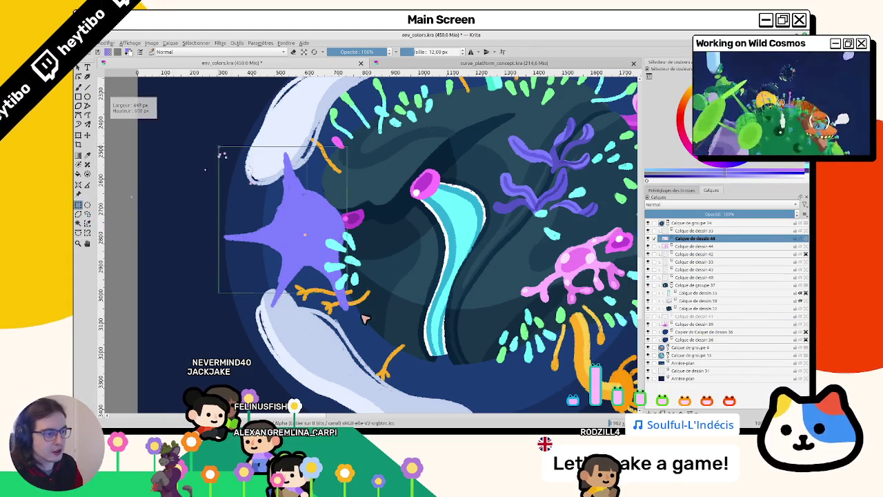
# Step: Clear a rectangle selection, move the drawing layer down, and frame the starfish
pyautogui.moveTo(352, 302); pyautogui.dragTo(384, 327)
pyautogui.hotkey('ctrl', 'shift', 'a')
pyautogui.moveTo(680, 240)
pyautogui.mouseDown()
pyautogui.moveTo(714, 345)
pyautogui.moveTo(715, 332)
pyautogui.mouseUp()
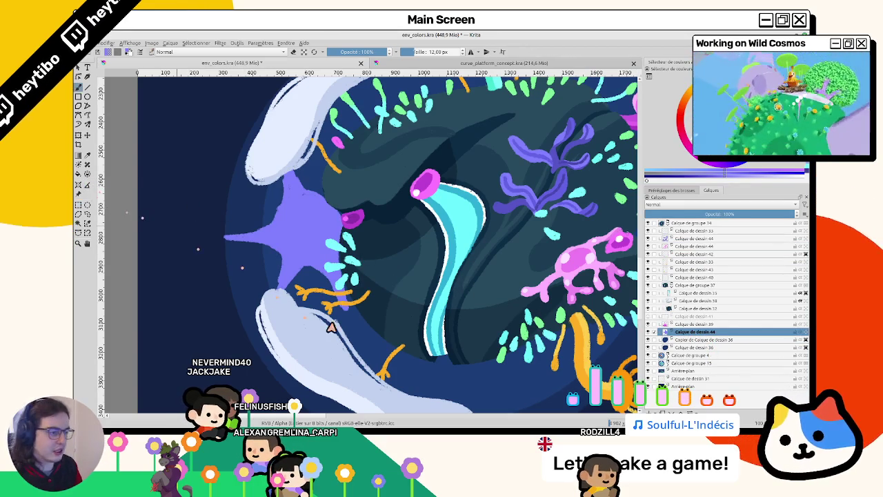
pyautogui.moveTo(314, 158); pyautogui.dragTo(309, 235)
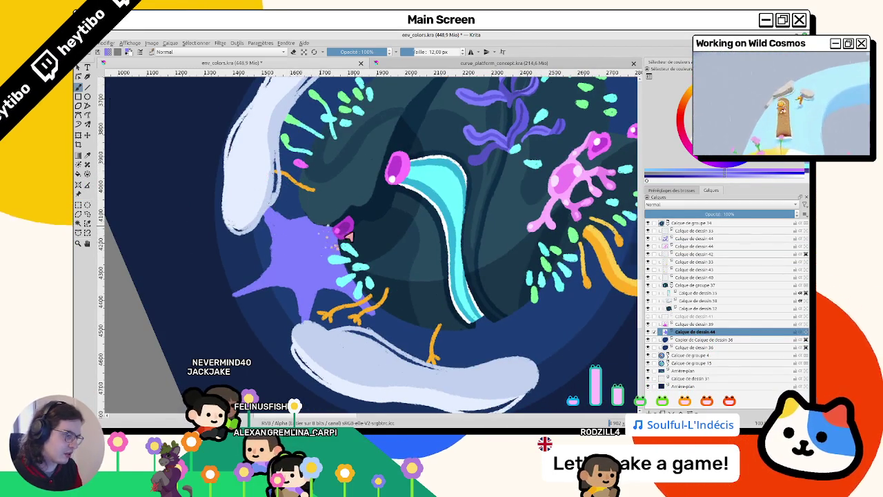
pyautogui.scroll(-5, 348, 236)
pyautogui.scroll(5, 345, 290)
pyautogui.scroll(-5, 259, 283)
pyautogui.scroll(5, 241, 203)
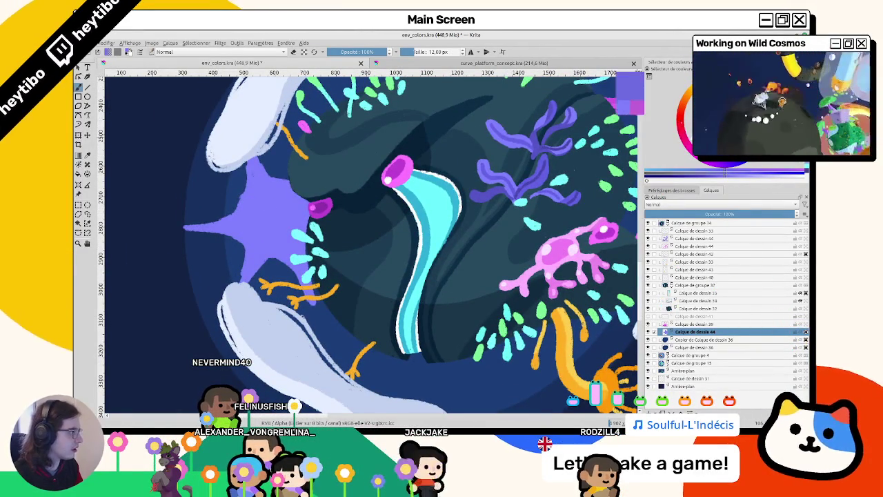
pyautogui.moveTo(270, 217); pyautogui.dragTo(311, 248)
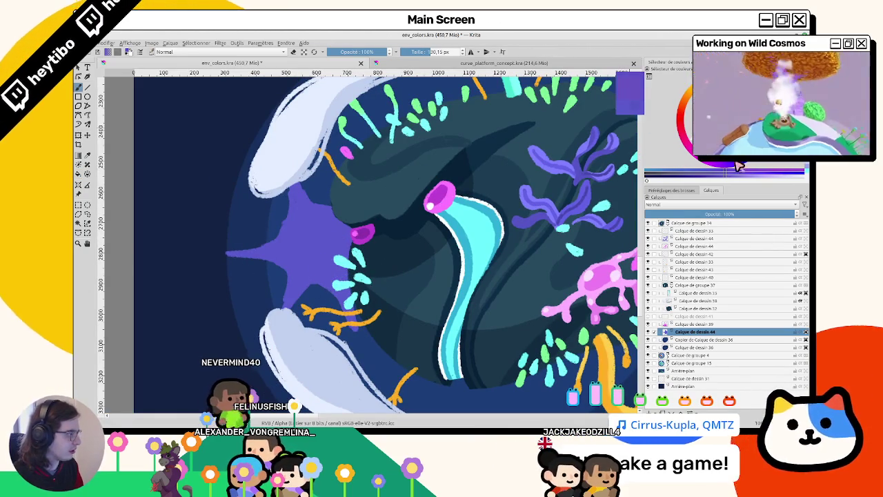
# Step: Dab six light speckles across the purple starfish's body
pyautogui.click(305, 133)
pyautogui.click(281, 164)
pyautogui.click(329, 200)
pyautogui.click(274, 216)
pyautogui.click(323, 247)
pyautogui.click(310, 281)
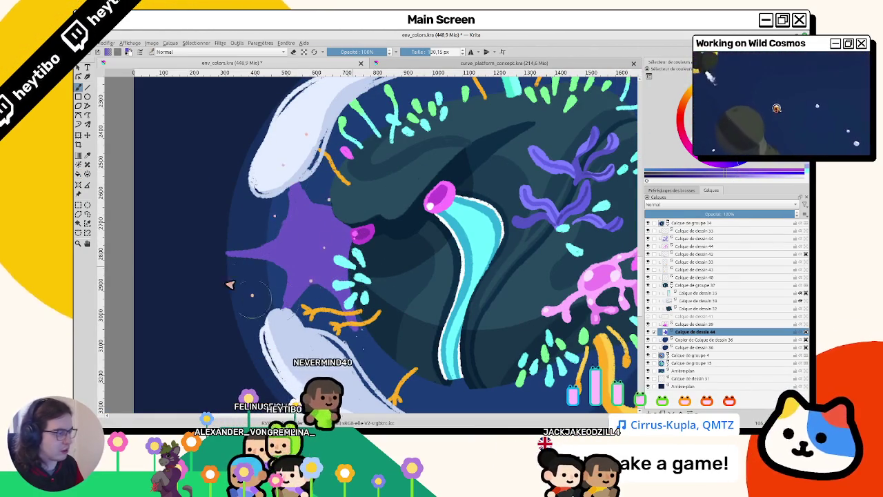
# Step: Undo the light dots, shrink the brush, and test then undo smaller dots
pyautogui.hotkey('ctrl', 'z')
pyautogui.press('[')
pyautogui.press('[')
pyautogui.press('[')
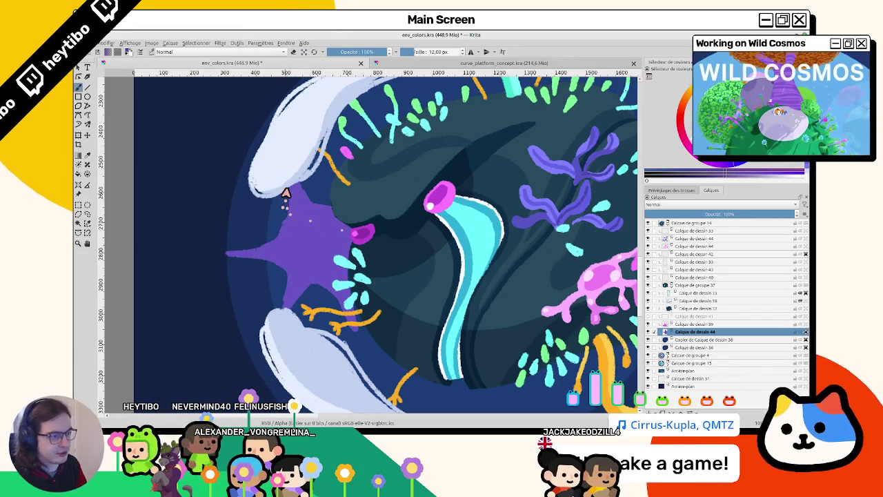
pyautogui.click(294, 212)
pyautogui.hotkey('ctrl', 'z')
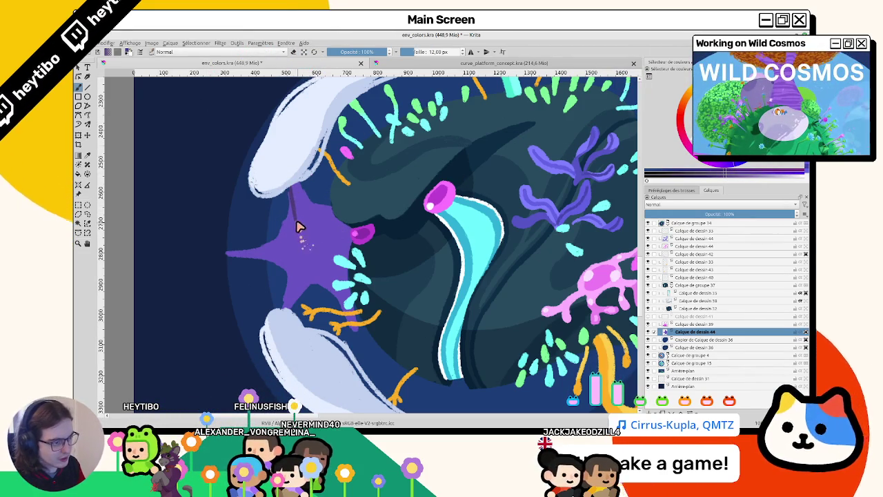
# Step: Repaint the starfish a darker purple, sample its colour, and reset the view upright
pyautogui.click(314, 283)
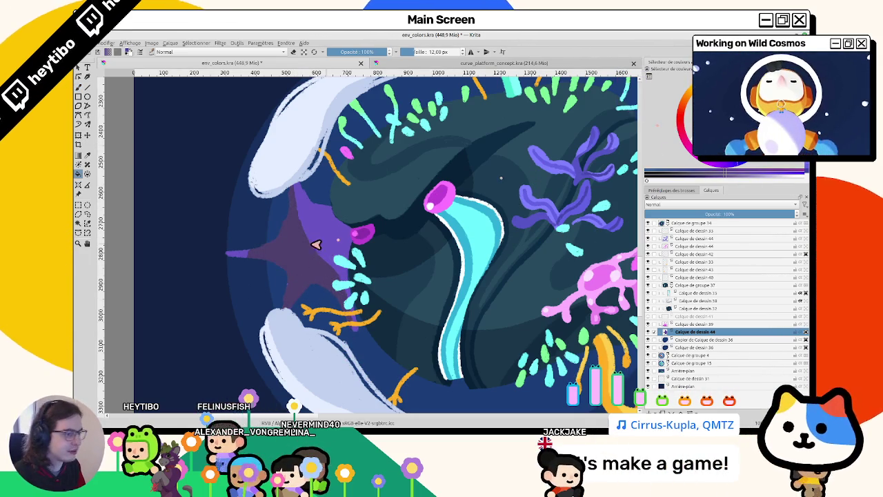
pyautogui.keyDown('ctrl'); pyautogui.click(597, 143); pyautogui.keyUp('ctrl')
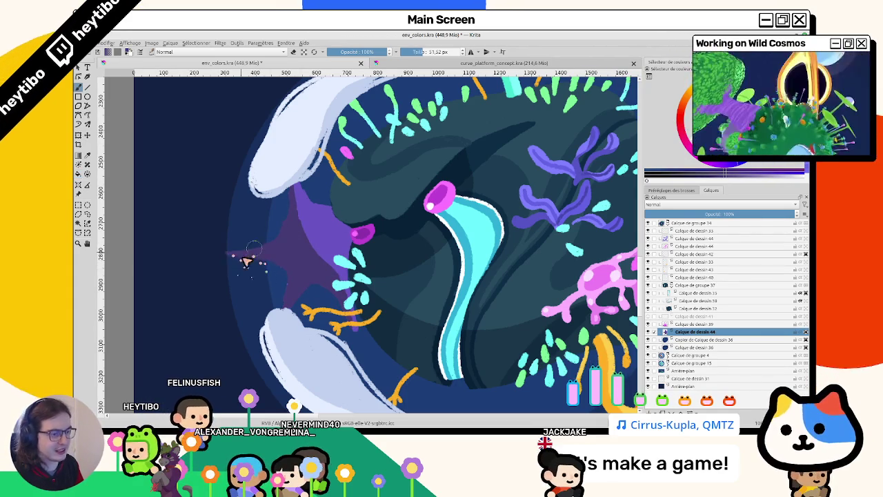
pyautogui.moveTo(343, 310); pyautogui.dragTo(429, 278)
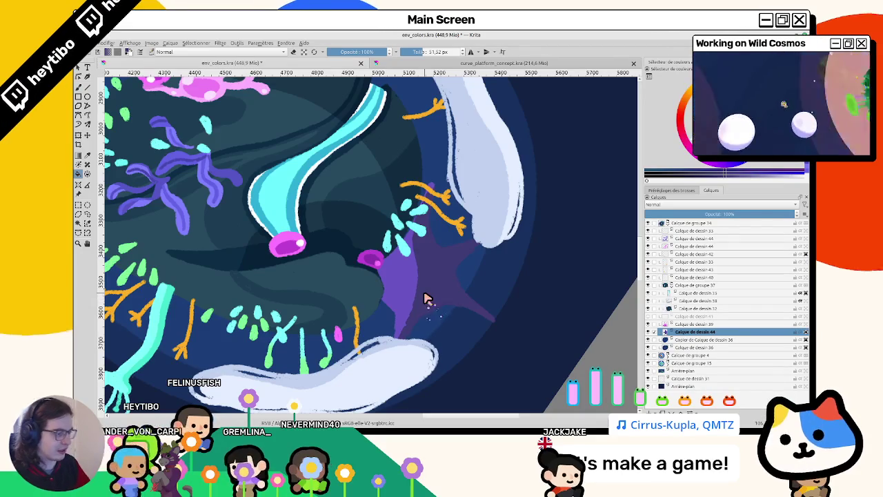
pyautogui.press('5')
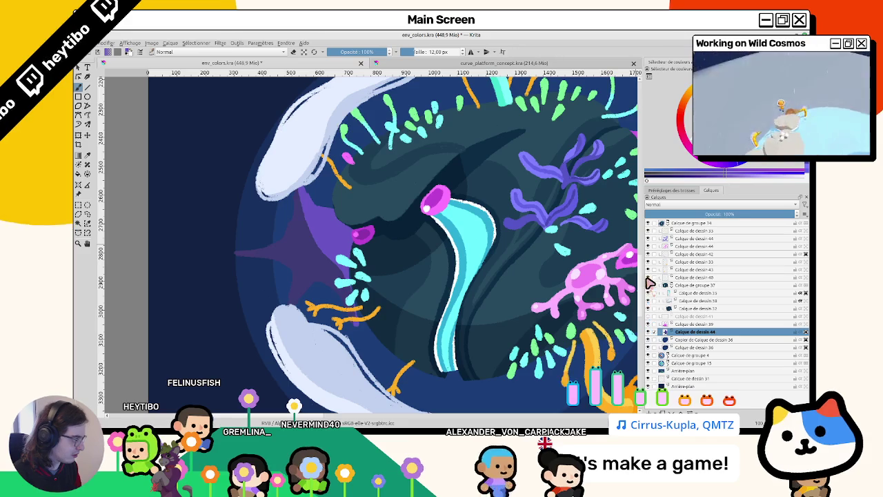
# Step: Rename the Calque de dessin 42 layer to 'clouds'
pyautogui.click(649, 254)
pyautogui.doubleClick(686, 254)
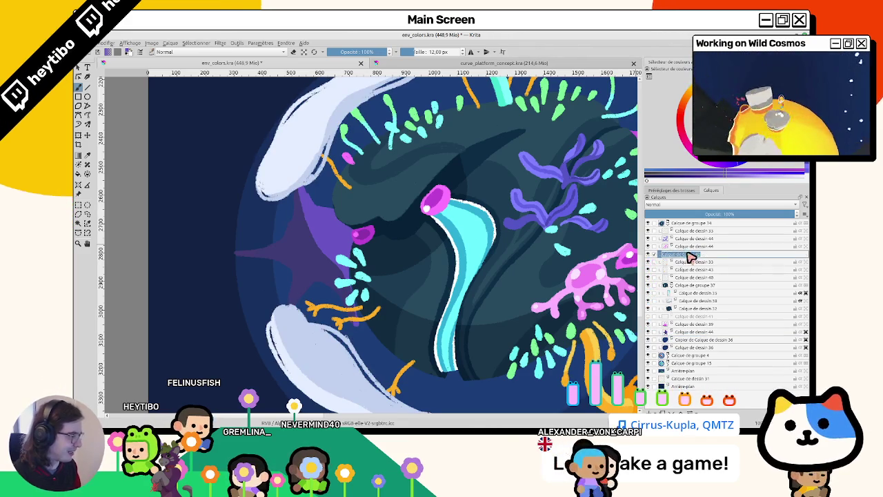
pyautogui.write('clouds')
pyautogui.press('Return')
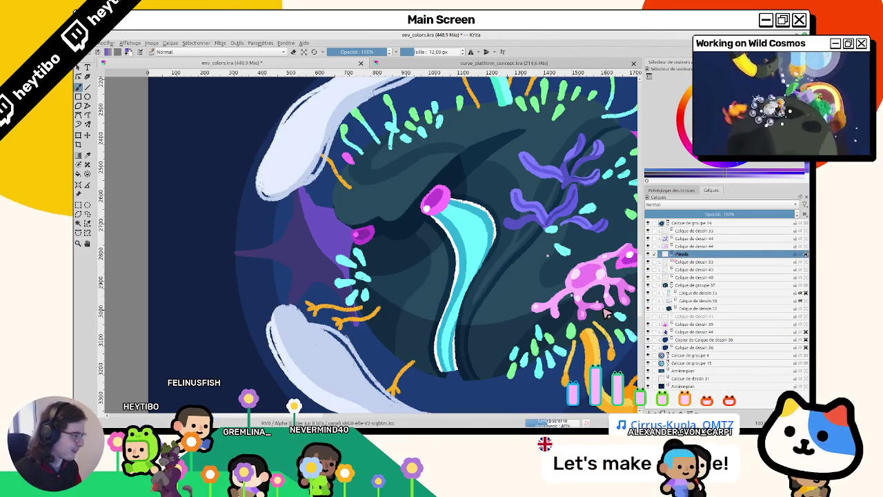
# Step: Select Calque de dessin 44, hide the clouds layer, and paint a faint starfish stroke
pyautogui.click(693, 332)
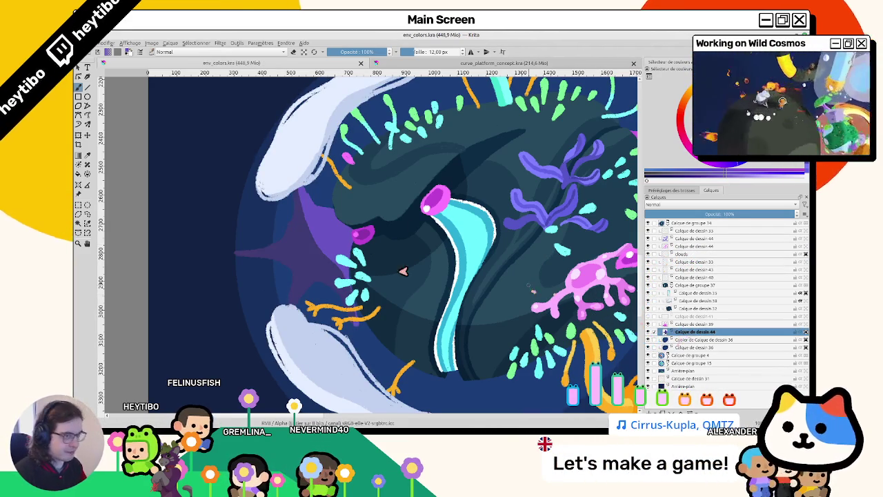
pyautogui.click(649, 255)
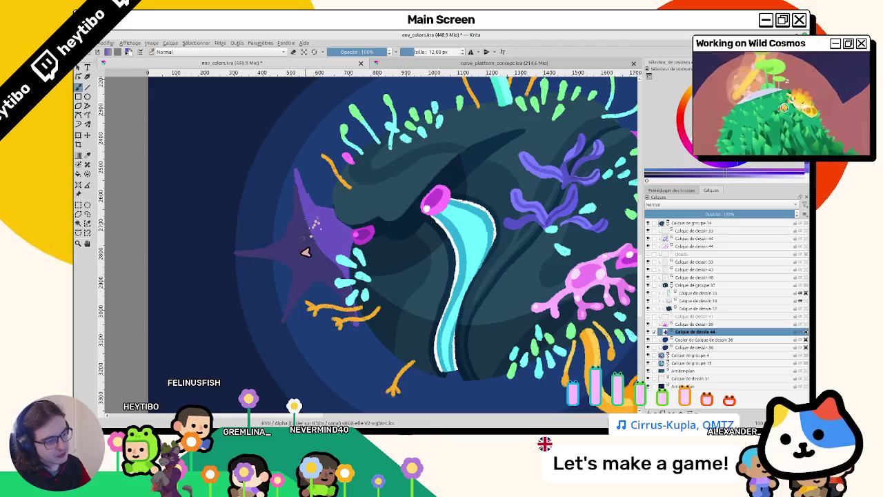
pyautogui.moveTo(307, 242); pyautogui.dragTo(314, 267)
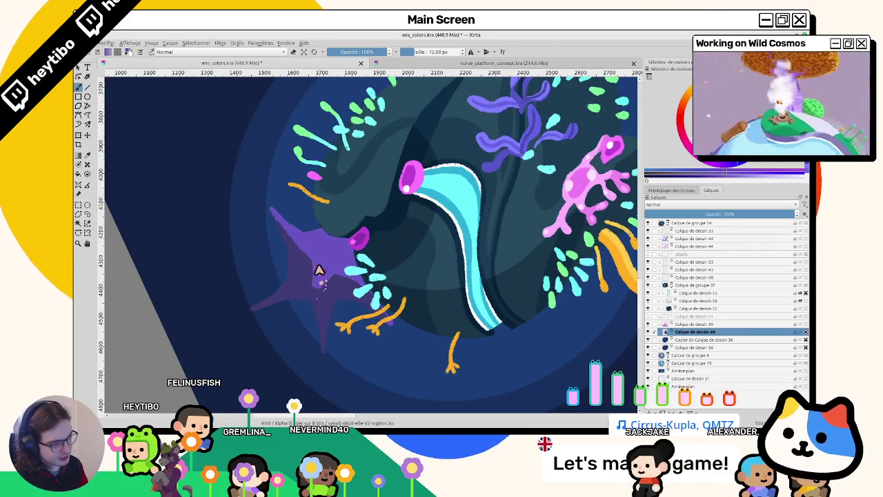
pyautogui.moveTo(329, 278)
pyautogui.mouseDown()
pyautogui.moveTo(318, 299)
pyautogui.moveTo(428, 275)
pyautogui.mouseUp()
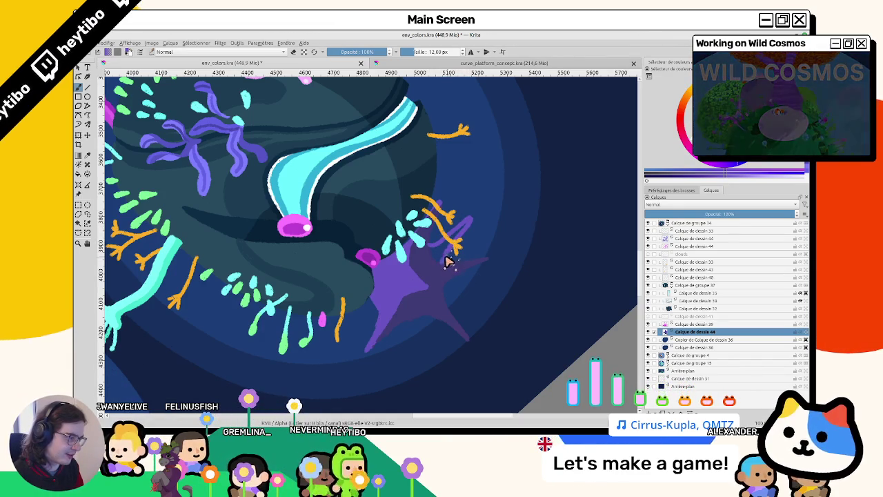
# Step: Mirror the canvas view and dab small pale sparkle dots along the purple starfish
pyautogui.moveTo(508, 207); pyautogui.dragTo(354, 187)
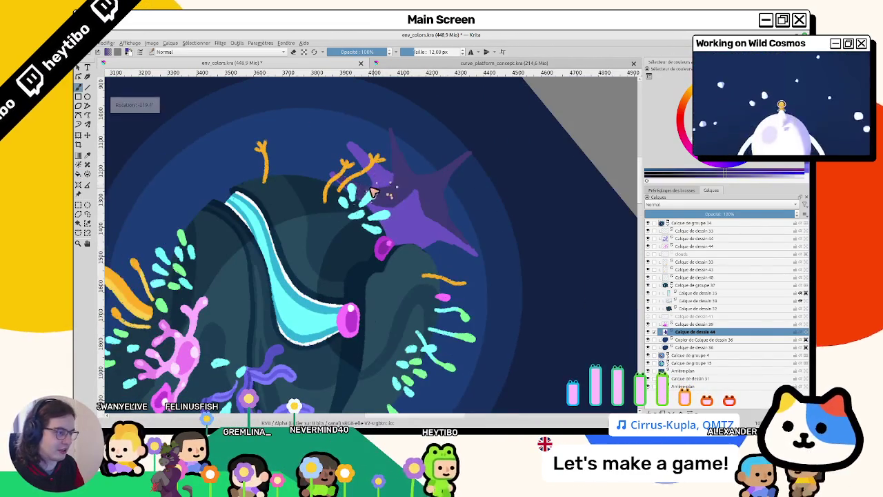
pyautogui.moveTo(387, 129)
pyautogui.mouseDown()
pyautogui.moveTo(415, 174)
pyautogui.moveTo(471, 180)
pyautogui.mouseUp()
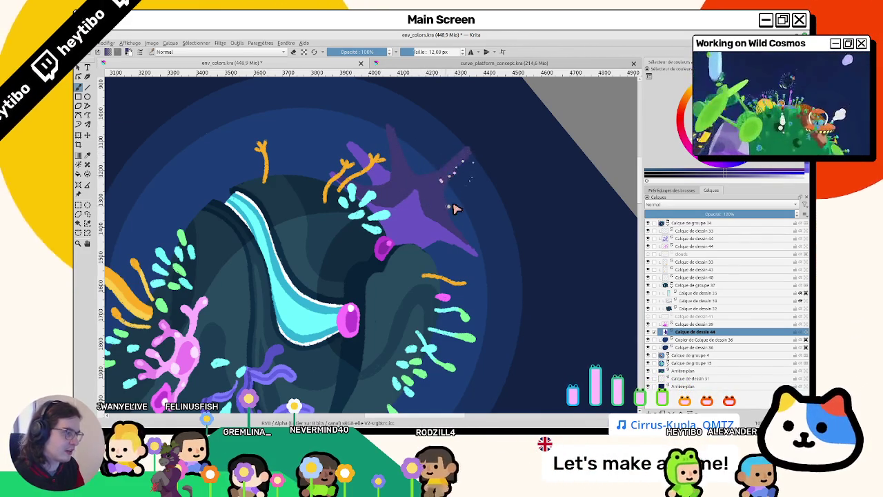
pyautogui.press('m')
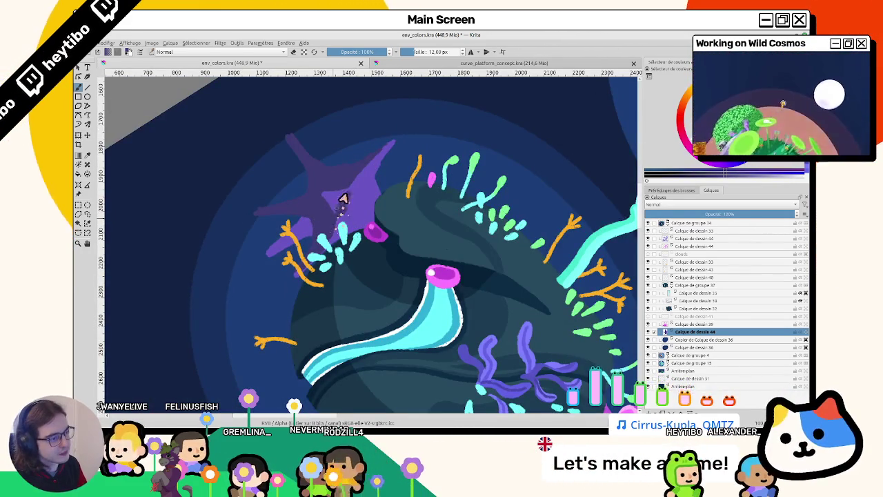
pyautogui.moveTo(336, 201); pyautogui.dragTo(333, 208)
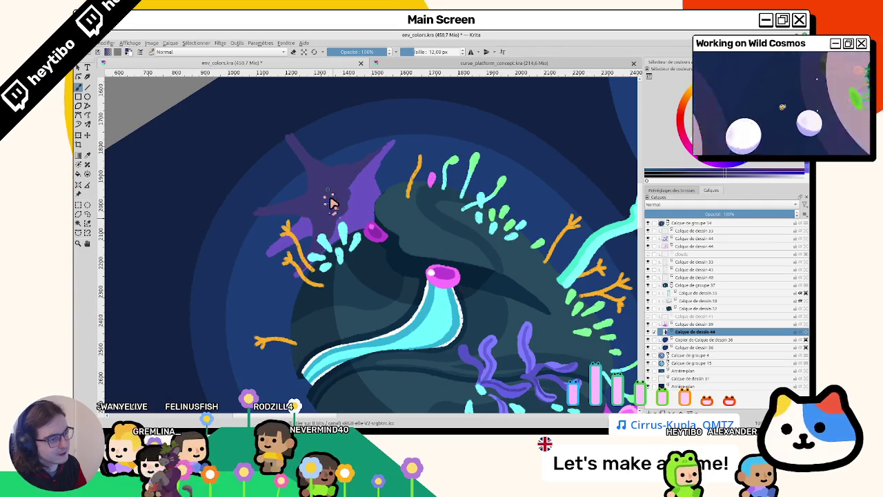
pyautogui.moveTo(301, 237); pyautogui.dragTo(330, 164)
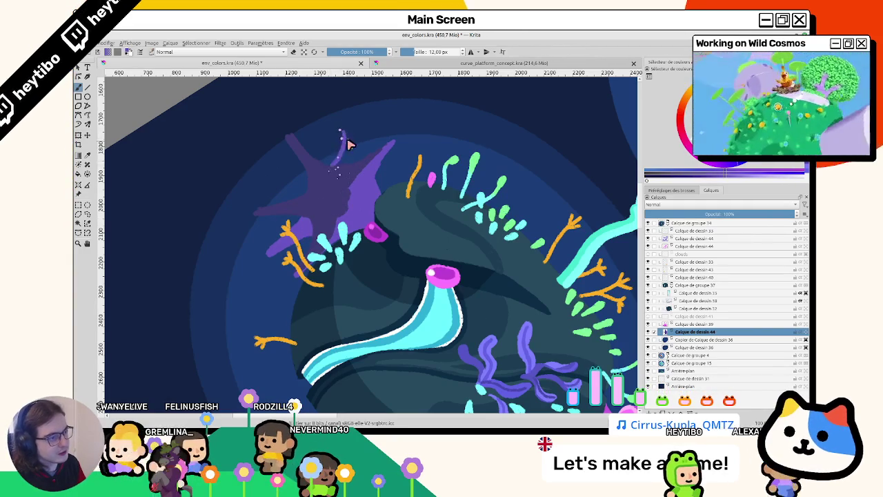
# Step: Redo the sparkle dots below the starfish's new arm, then rotate the view to inspect it
pyautogui.moveTo(346, 121)
pyautogui.mouseDown()
pyautogui.moveTo(338, 158)
pyautogui.moveTo(321, 159)
pyautogui.moveTo(348, 119)
pyautogui.mouseUp()
pyautogui.hotkey('ctrl', 'z')
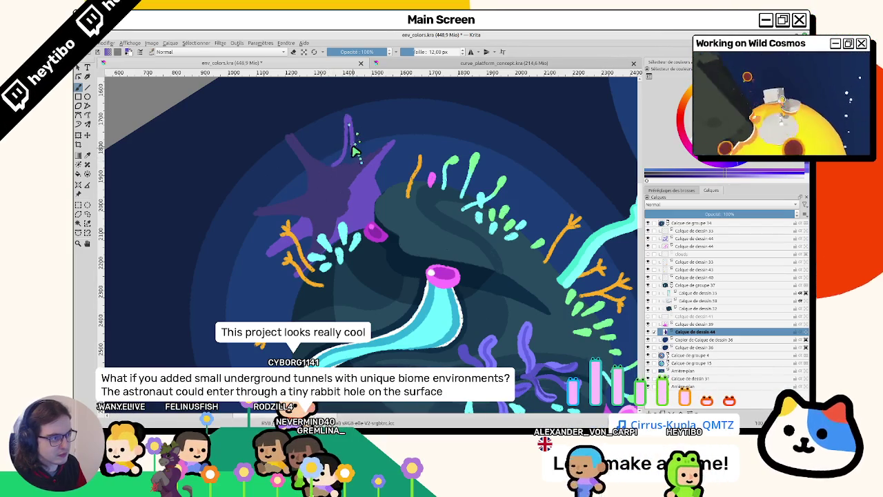
pyautogui.moveTo(355, 163); pyautogui.dragTo(338, 173)
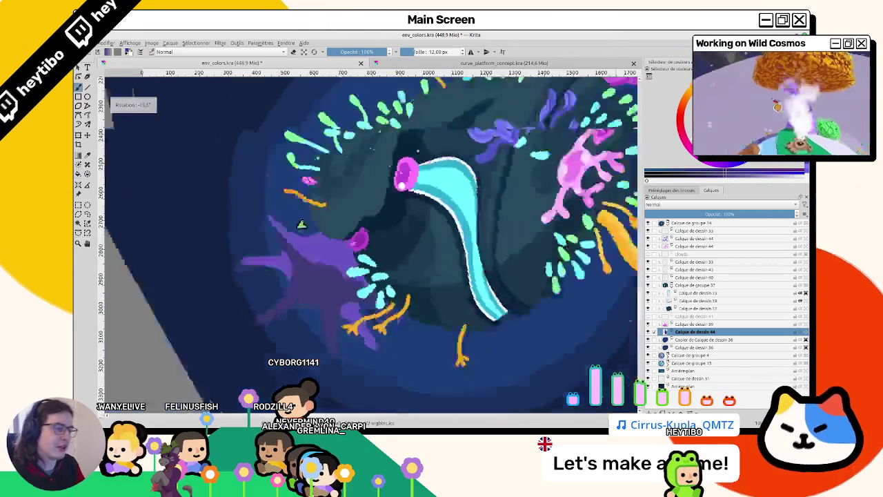
pyautogui.moveTo(384, 159); pyautogui.dragTo(416, 245)
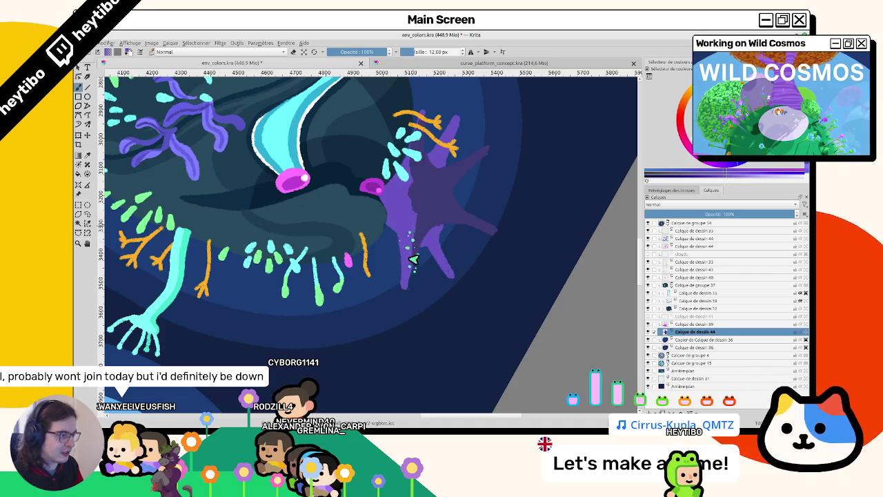
pyautogui.moveTo(412, 238); pyautogui.dragTo(336, 185)
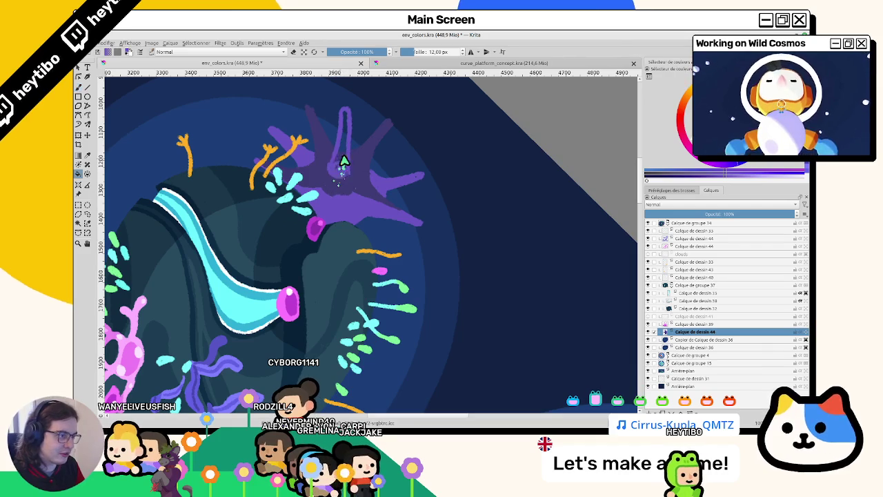
pyautogui.moveTo(339, 174); pyautogui.dragTo(409, 262)
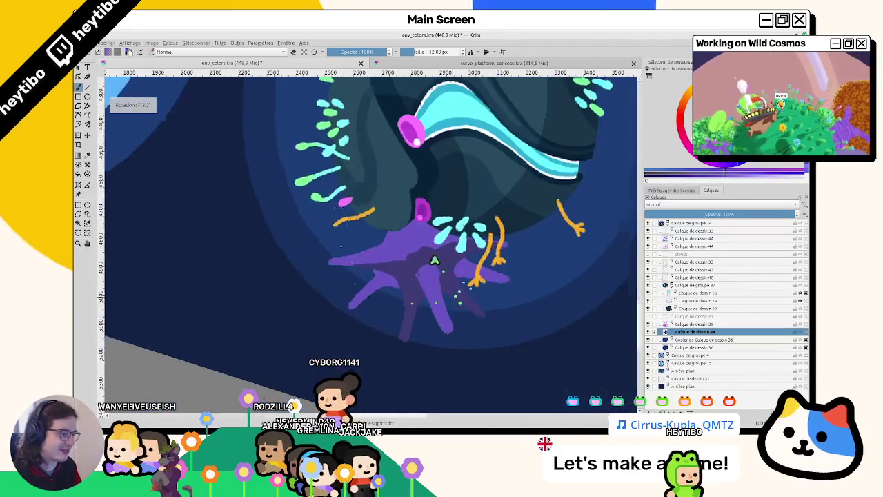
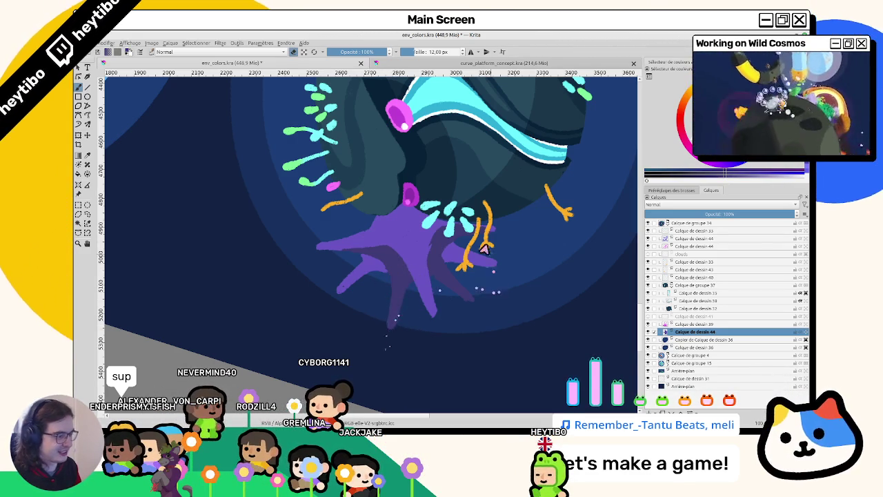
# Step: Rotate and zoom the view to frame the whole planet
pyautogui.moveTo(487, 257); pyautogui.dragTo(354, 178)
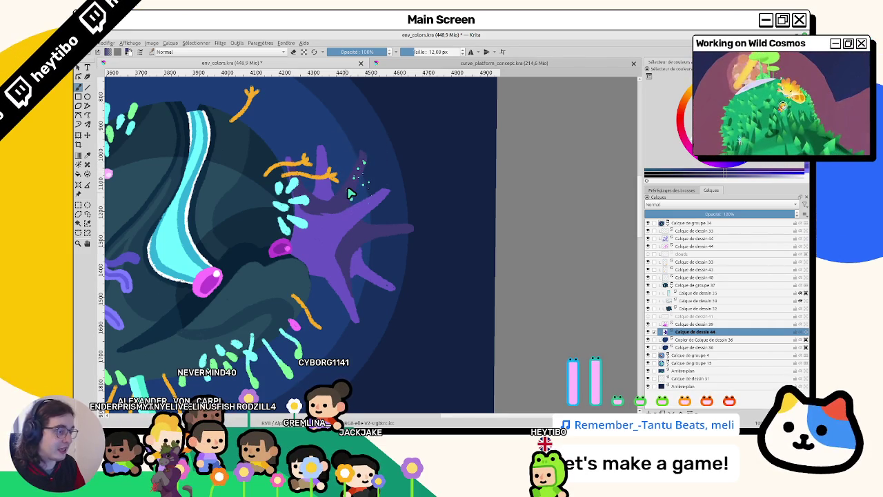
pyautogui.scroll(-5, 350, 194)
pyautogui.moveTo(350, 194); pyautogui.dragTo(329, 228)
pyautogui.scroll(3, 329, 229)
pyautogui.scroll(3, 325, 230)
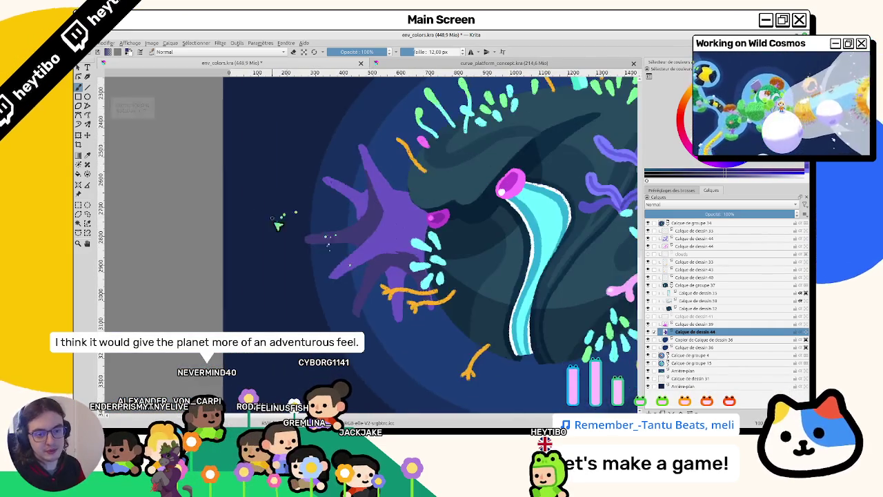
pyautogui.moveTo(276, 224); pyautogui.dragTo(264, 226)
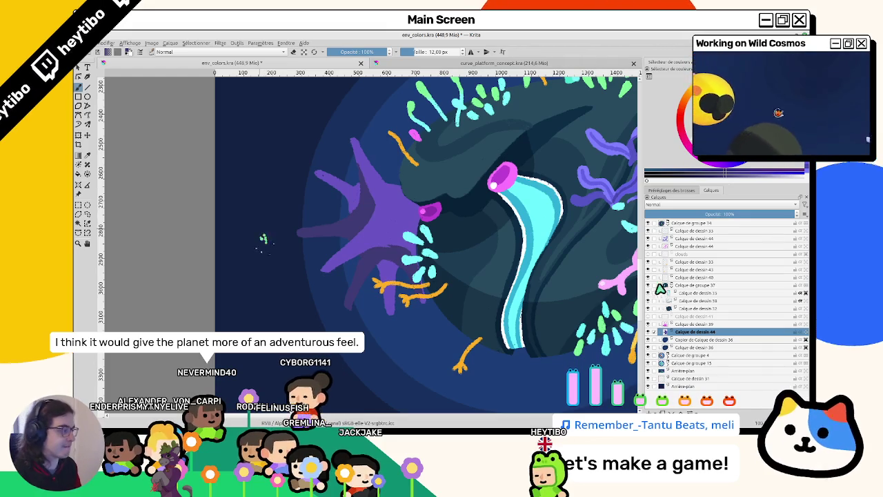
pyautogui.moveTo(263, 238); pyautogui.dragTo(310, 245)
pyautogui.scroll(-3, 338, 248)
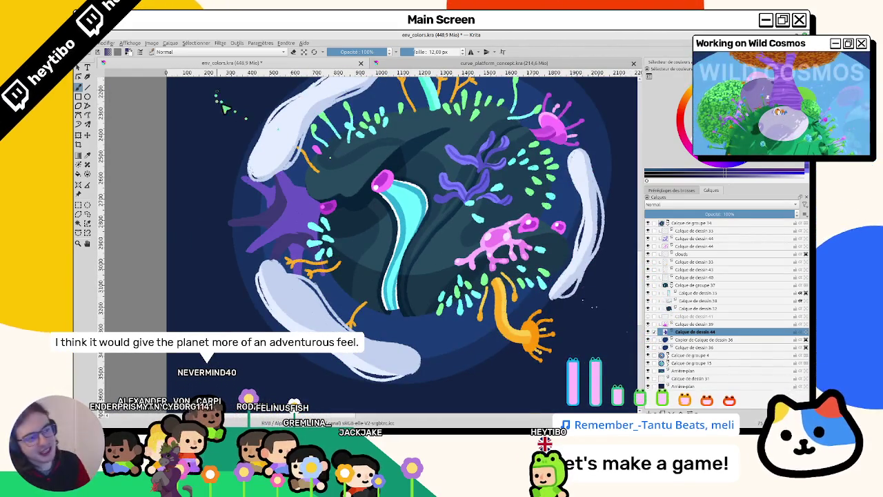
pyautogui.moveTo(220, 100); pyautogui.dragTo(245, 75)
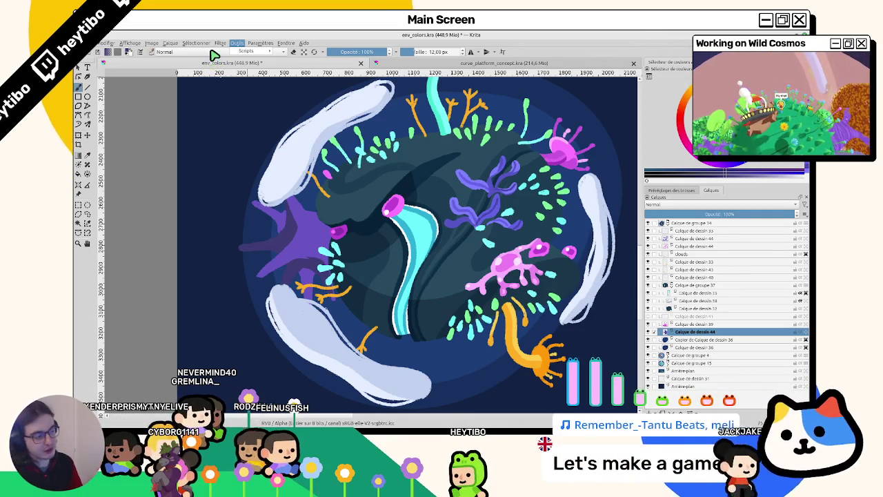
pyautogui.scroll(2, 331, 174)
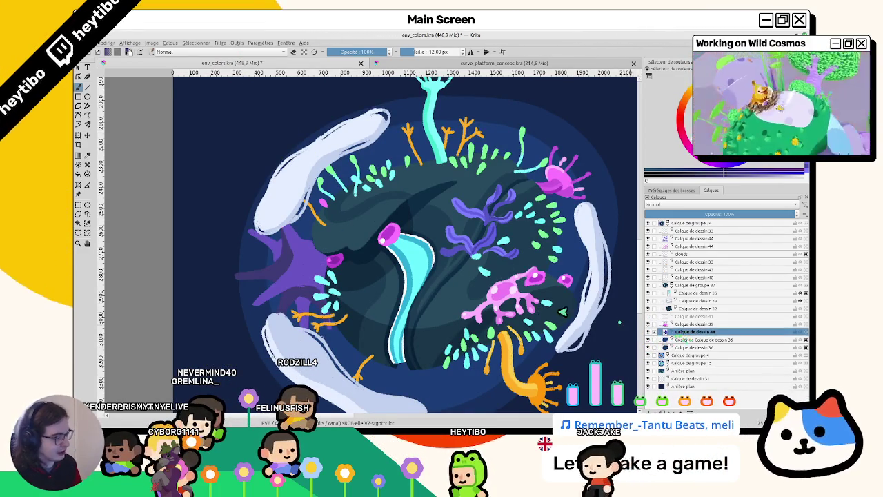
# Step: Apply an HSV/HSL adjustment raising Saturation to about 11 and slightly lowering Lightness
pyautogui.click(220, 43)
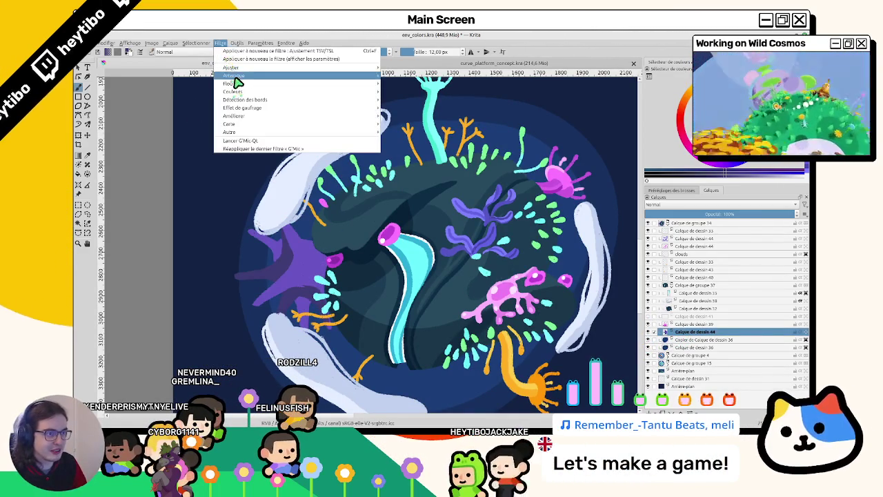
pyautogui.moveTo(231, 67)
pyautogui.click(425, 123)
pyautogui.moveTo(493, 146); pyautogui.dragTo(485, 159)
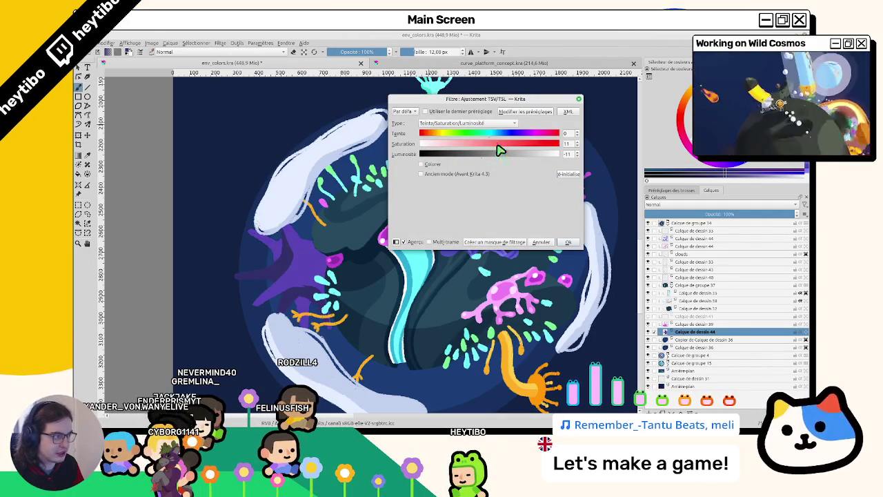
pyautogui.moveTo(488, 139)
pyautogui.mouseDown()
pyautogui.moveTo(474, 138)
pyautogui.moveTo(556, 146)
pyautogui.moveTo(527, 147)
pyautogui.mouseUp()
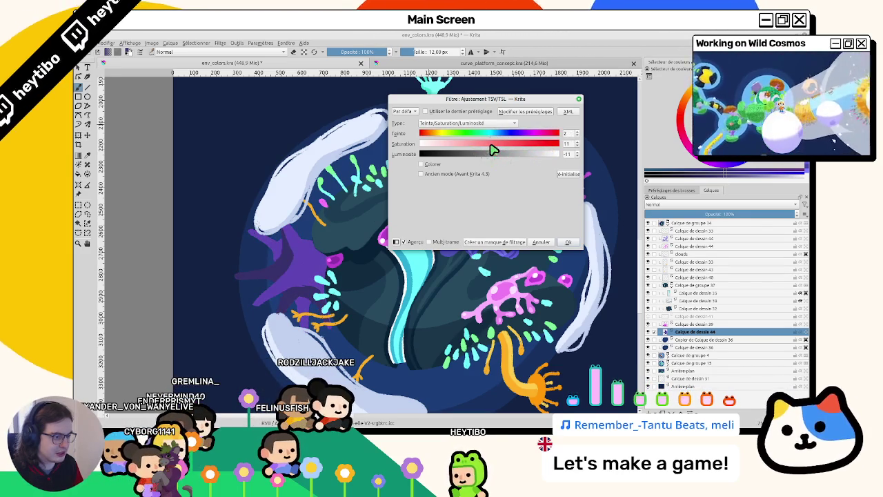
pyautogui.moveTo(485, 160)
pyautogui.mouseDown()
pyautogui.moveTo(497, 150)
pyautogui.moveTo(486, 159)
pyautogui.mouseUp()
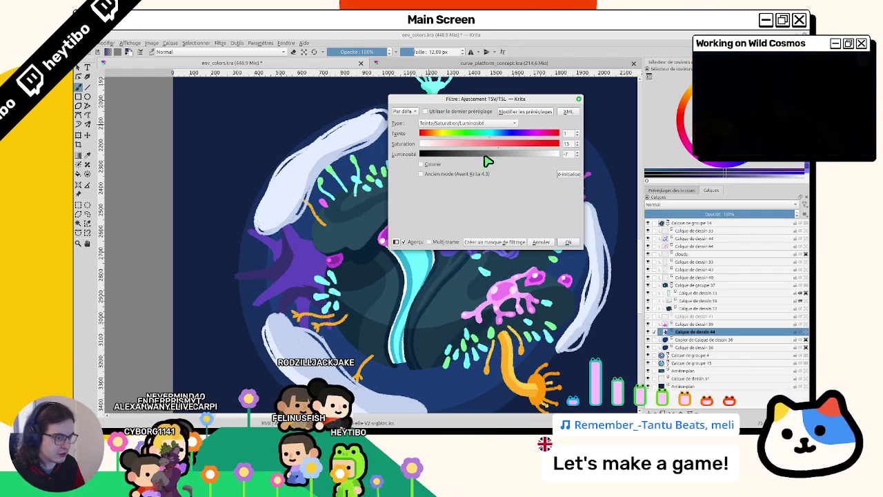
pyautogui.click(572, 243)
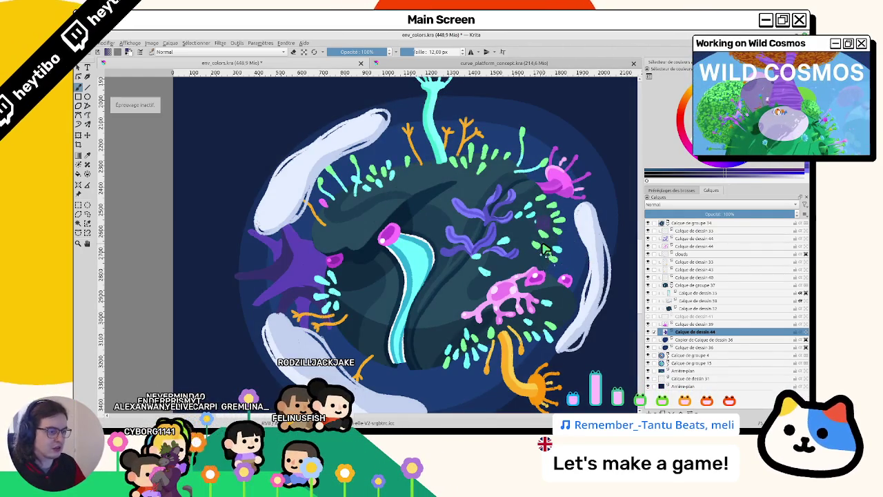
pyautogui.scroll(-3, 290, 325)
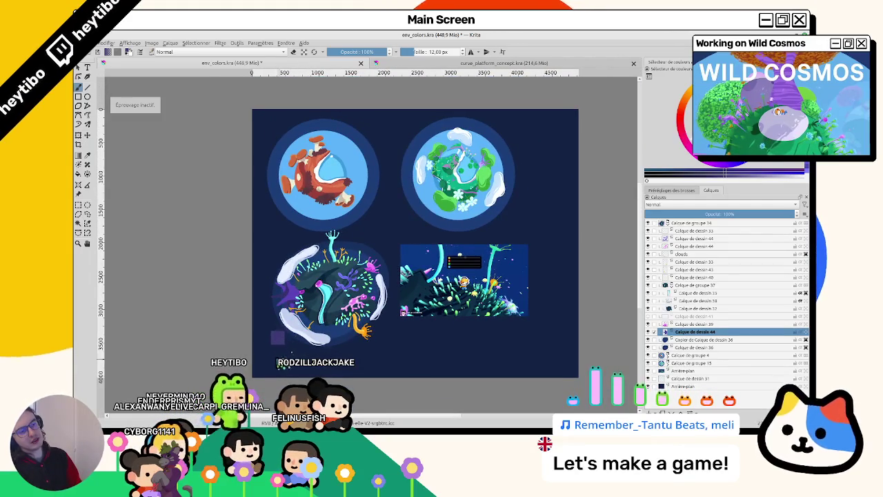
# Step: Apply a second HSV/HSL adjustment with Hue about -48, turning the starfish teal-blue
pyautogui.scroll(3, 283, 257)
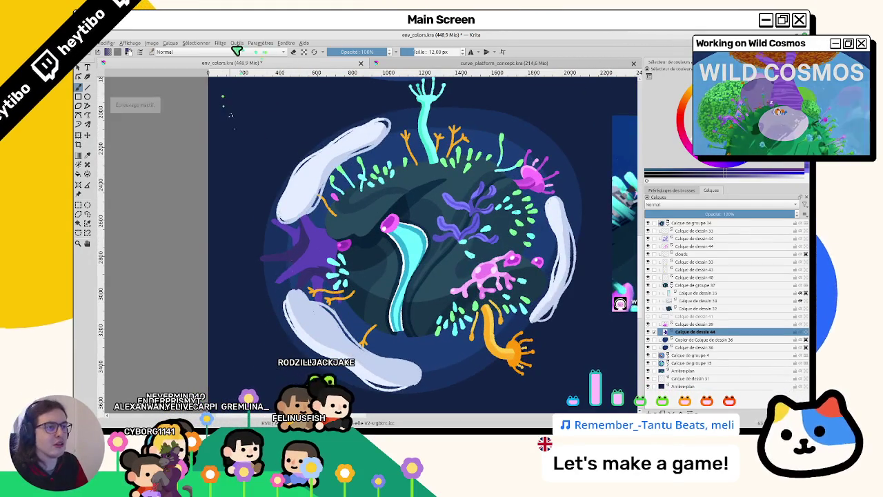
pyautogui.click(220, 43)
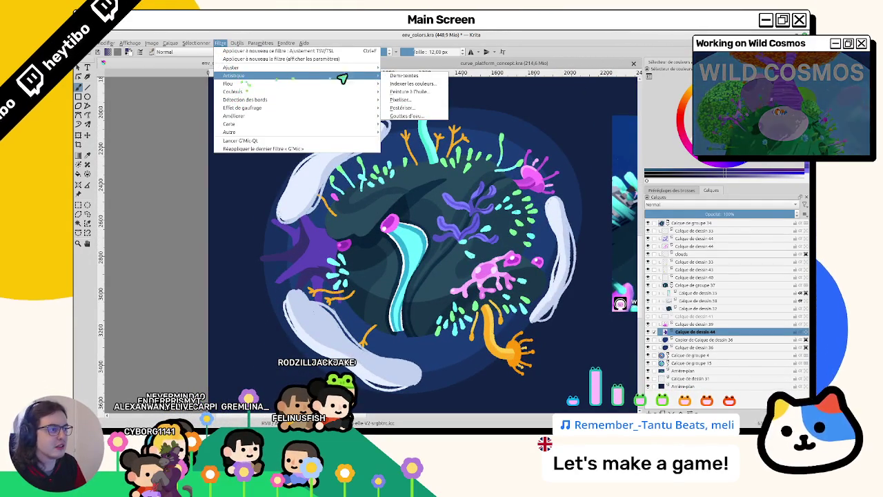
pyautogui.click(491, 123)
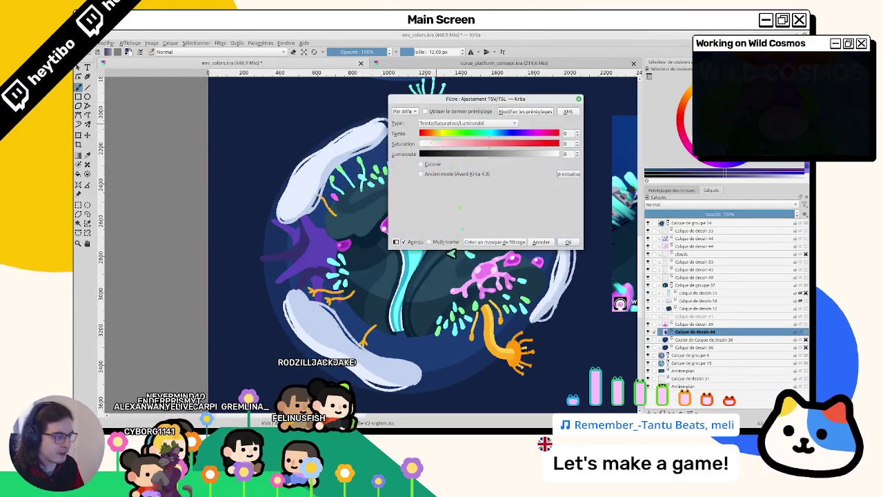
pyautogui.moveTo(485, 135)
pyautogui.mouseDown()
pyautogui.moveTo(497, 136)
pyautogui.moveTo(469, 142)
pyautogui.moveTo(506, 146)
pyautogui.moveTo(490, 144)
pyautogui.mouseUp()
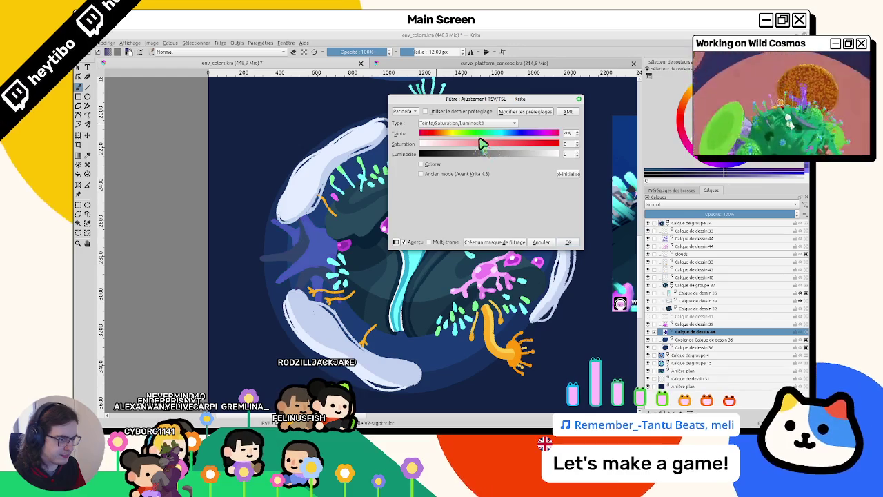
pyautogui.moveTo(479, 138); pyautogui.dragTo(470, 139)
pyautogui.click(472, 135)
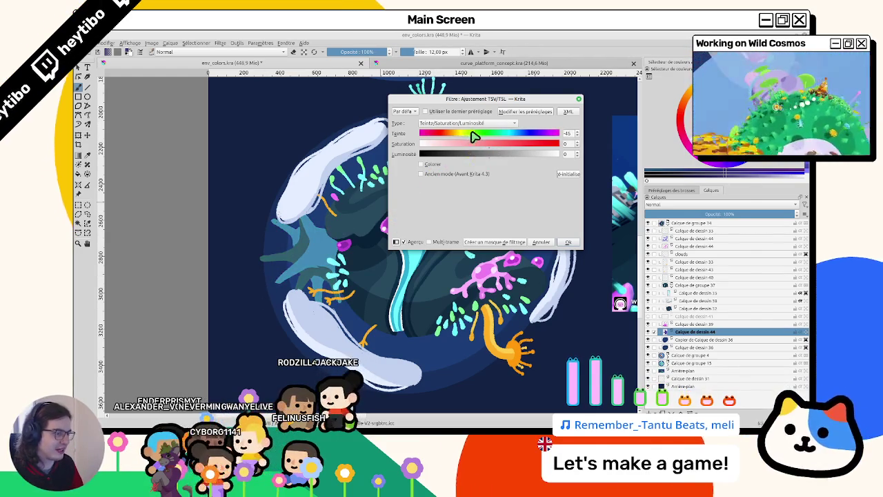
pyautogui.click(568, 242)
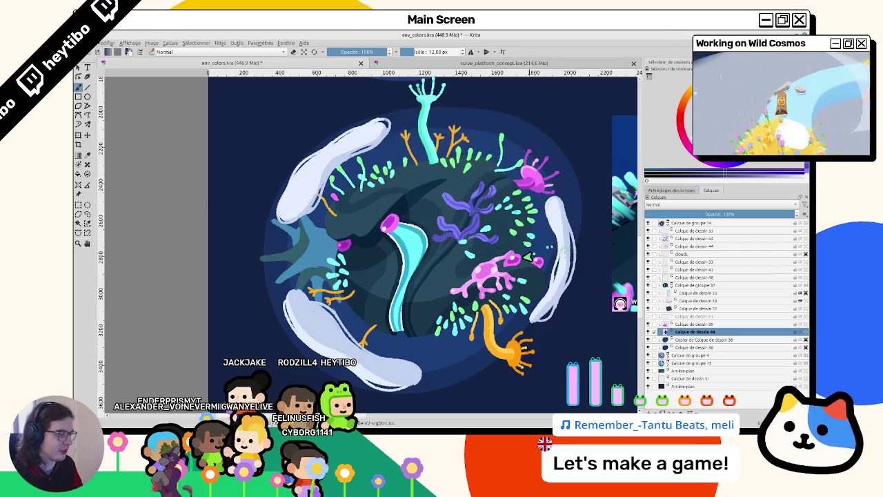
# Step: Undo the hue change so the starfish returns to purple
pyautogui.moveTo(511, 261); pyautogui.dragTo(367, 293)
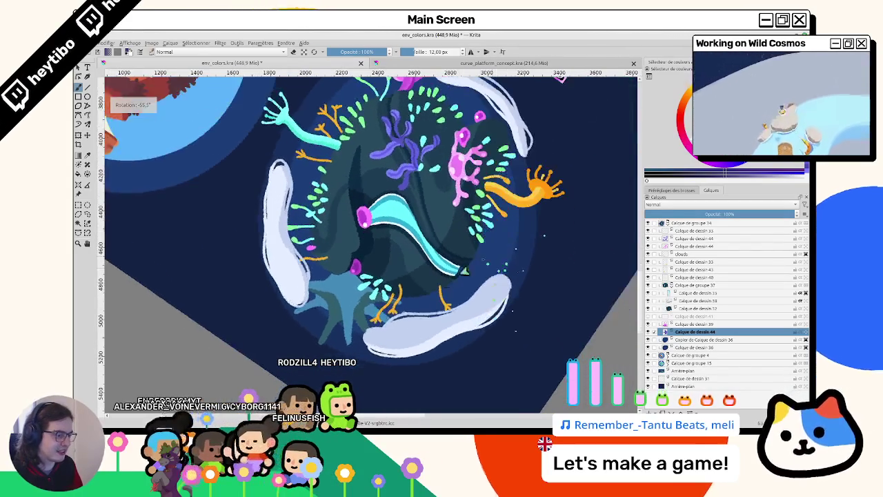
pyautogui.scroll(2, 367, 292)
pyautogui.hotkey('ctrl', 'z')
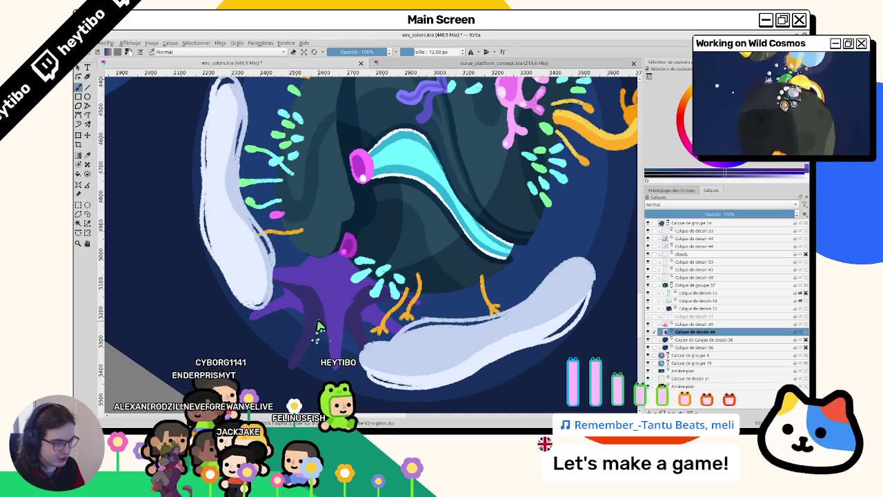
pyautogui.scroll(-5, 428, 326)
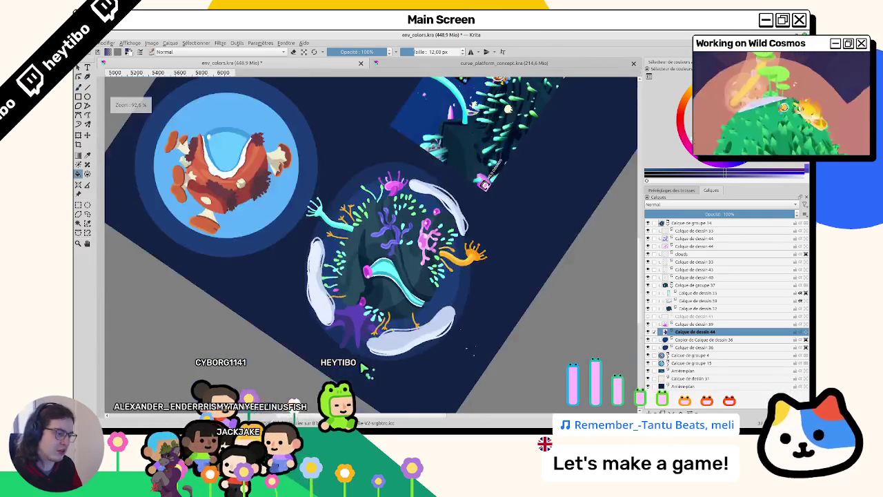
pyautogui.scroll(5, 377, 302)
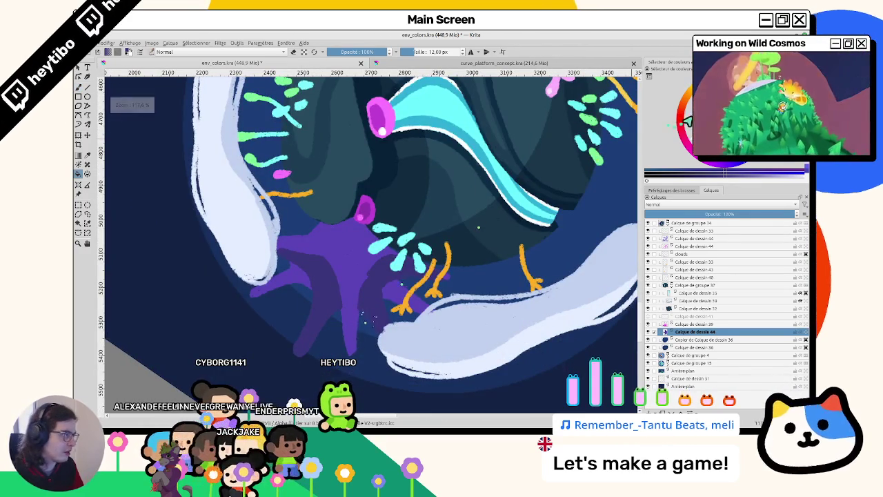
# Step: Sample the starfish purple, try a darker shading stroke, then undo it
pyautogui.keyDown('ctrl'); pyautogui.click(332, 296); pyautogui.keyUp('ctrl')
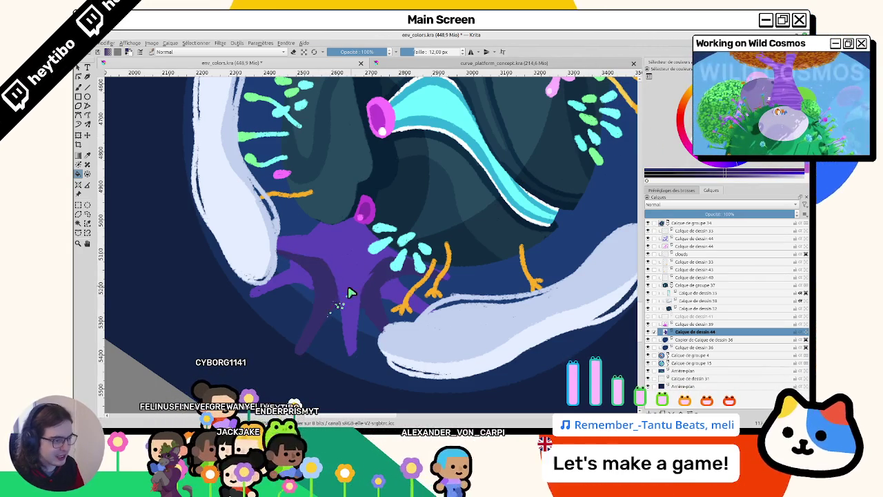
pyautogui.press('i')
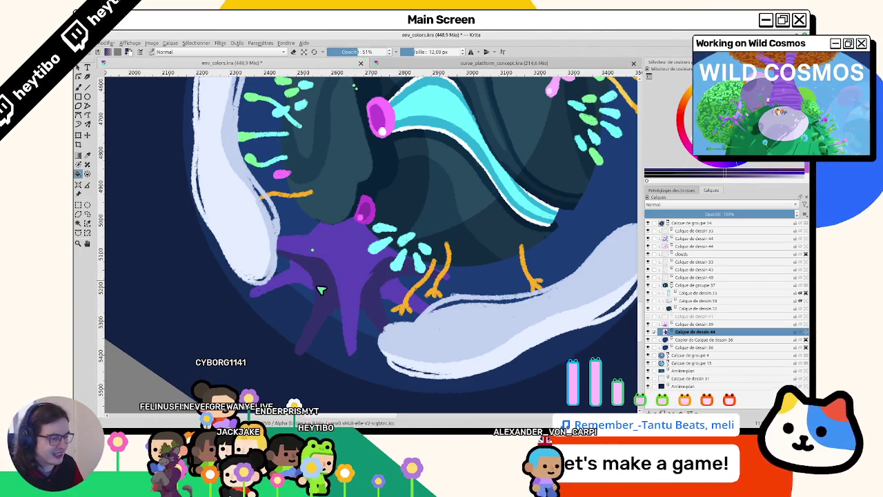
pyautogui.moveTo(315, 286); pyautogui.dragTo(316, 314)
pyautogui.hotkey('ctrl', 'z')
pyautogui.press('o')
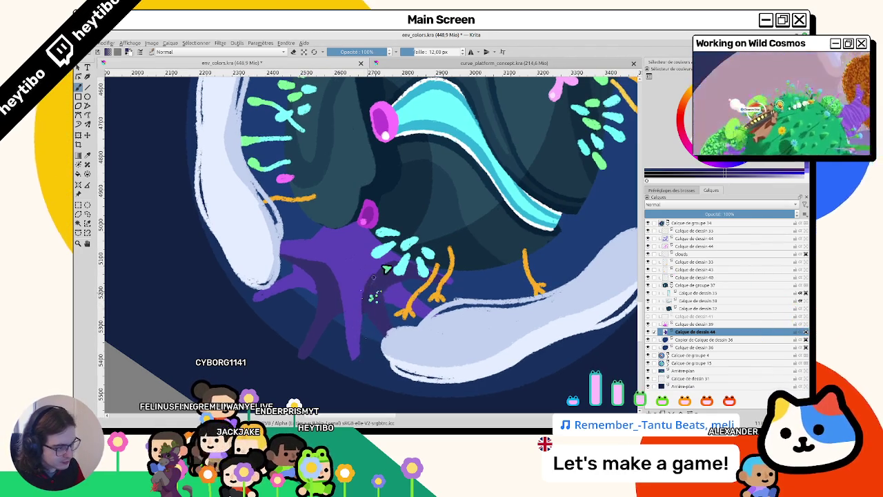
# Step: Add purple strokes and dots to the starfish, then zoom out and in to check it
pyautogui.press('4')
pyautogui.press('4')
pyautogui.press('4')
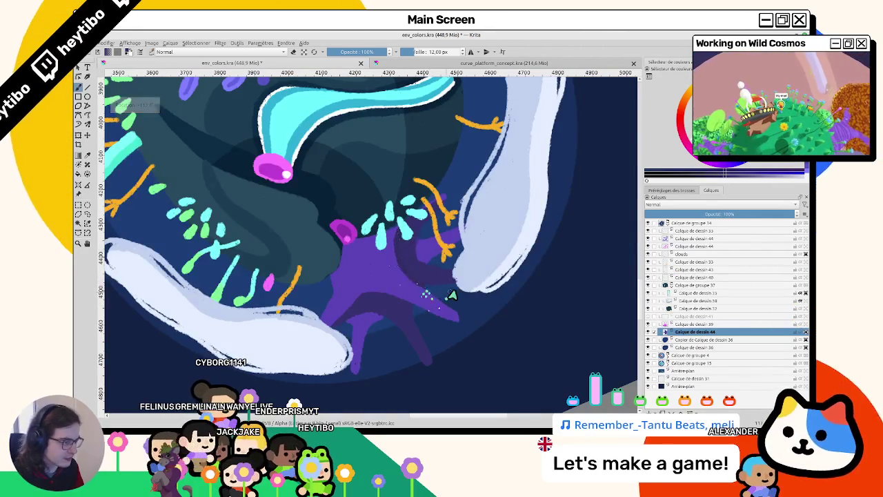
pyautogui.moveTo(449, 297); pyautogui.dragTo(416, 239)
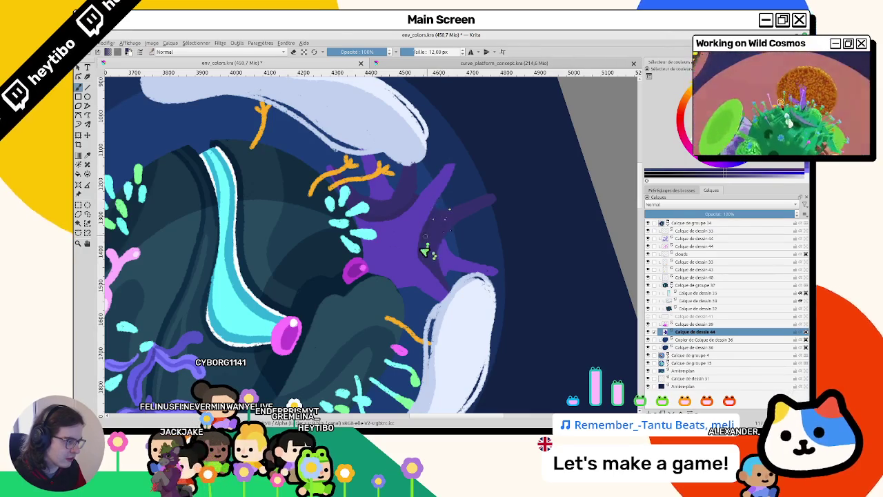
pyautogui.moveTo(449, 300); pyautogui.dragTo(414, 306)
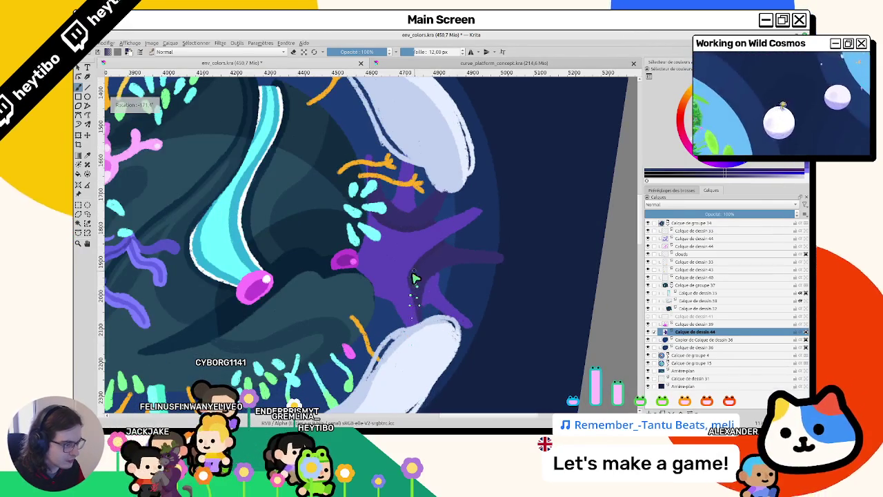
pyautogui.moveTo(426, 276)
pyautogui.mouseDown()
pyautogui.moveTo(423, 207)
pyautogui.moveTo(673, 231)
pyautogui.mouseUp()
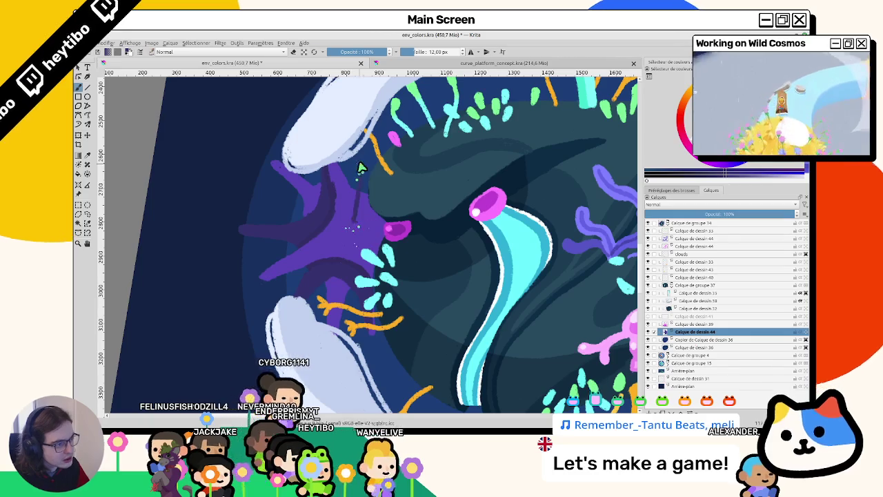
pyautogui.moveTo(352, 225); pyautogui.dragTo(362, 181)
pyautogui.moveTo(361, 219)
pyautogui.mouseDown()
pyautogui.moveTo(364, 196)
pyautogui.moveTo(368, 220)
pyautogui.mouseUp()
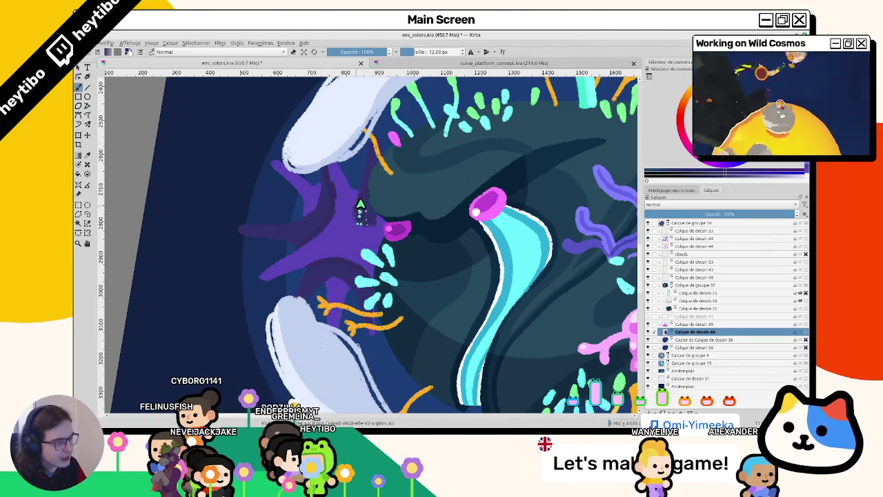
pyautogui.press('-')
pyautogui.press('+')
pyautogui.press('+')
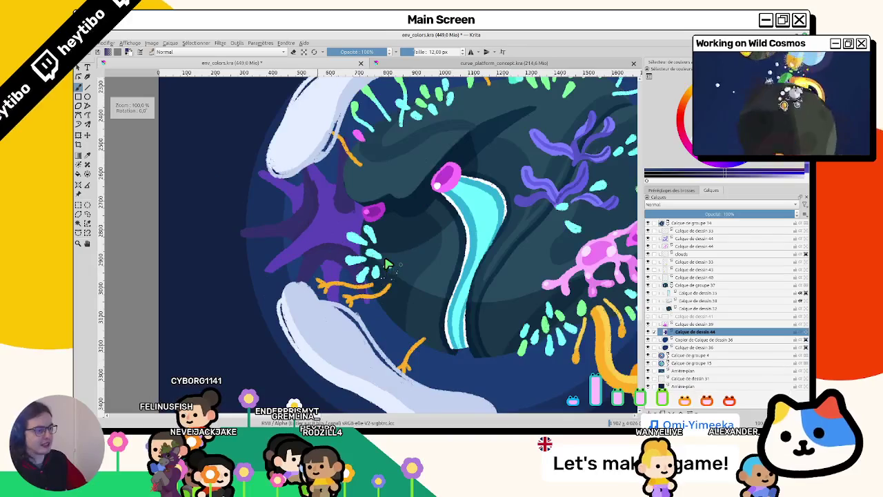
pyautogui.press('-')
pyautogui.press('-')
pyautogui.press('-')
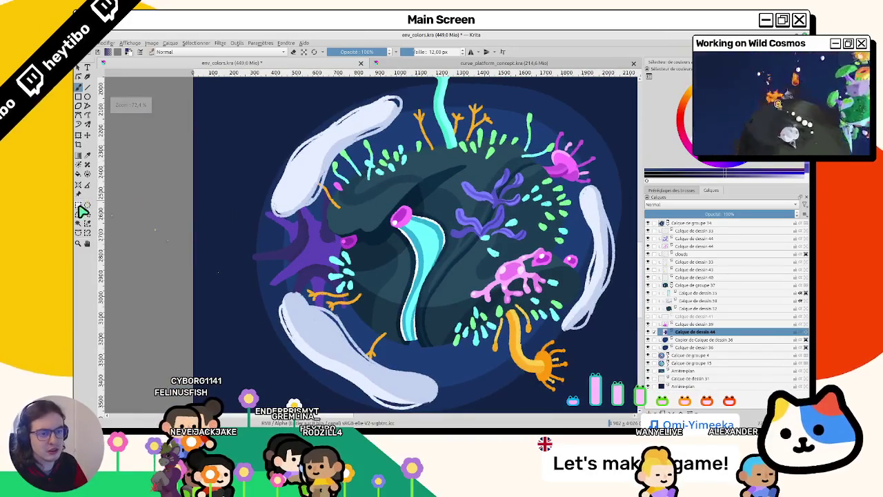
# Step: Copy the starfish to a new layer, mirror it horizontally and move it to the right edge
pyautogui.moveTo(324, 294); pyautogui.dragTo(385, 329)
pyautogui.hotkey('ctrl', 'shift', 'a')
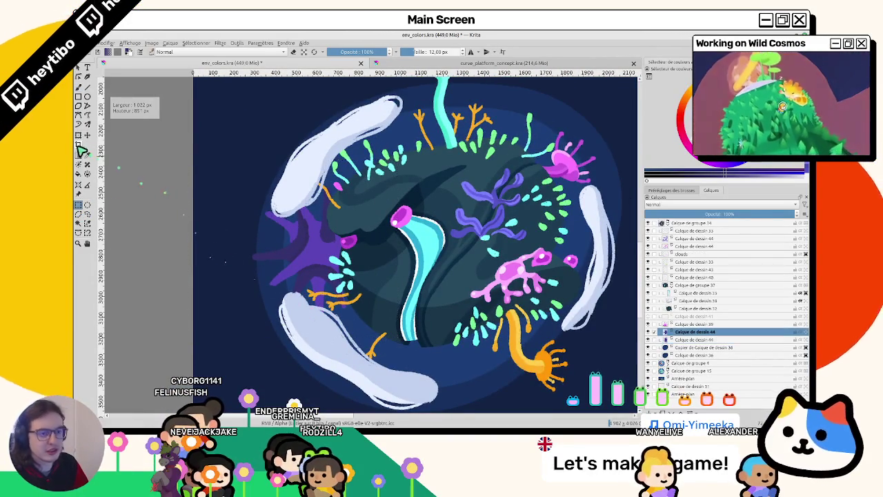
pyautogui.click(79, 137)
pyautogui.rightClick(299, 275)
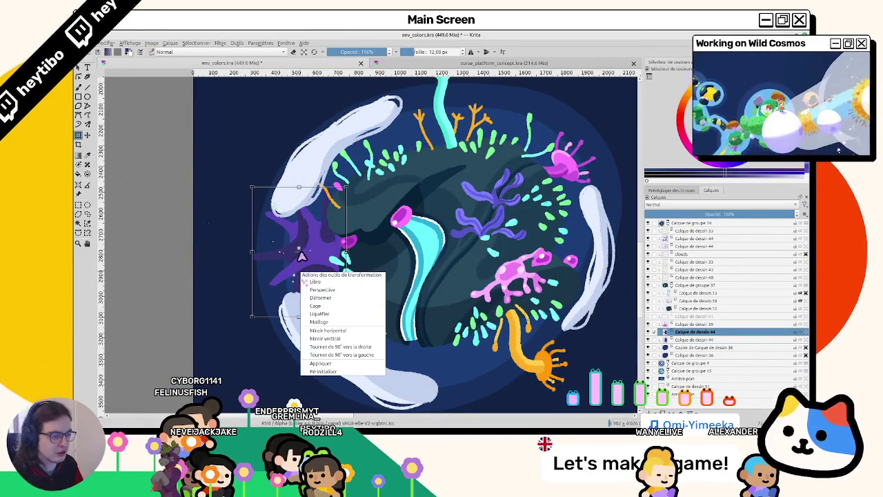
pyautogui.click(335, 331)
pyautogui.moveTo(303, 269); pyautogui.dragTo(588, 270)
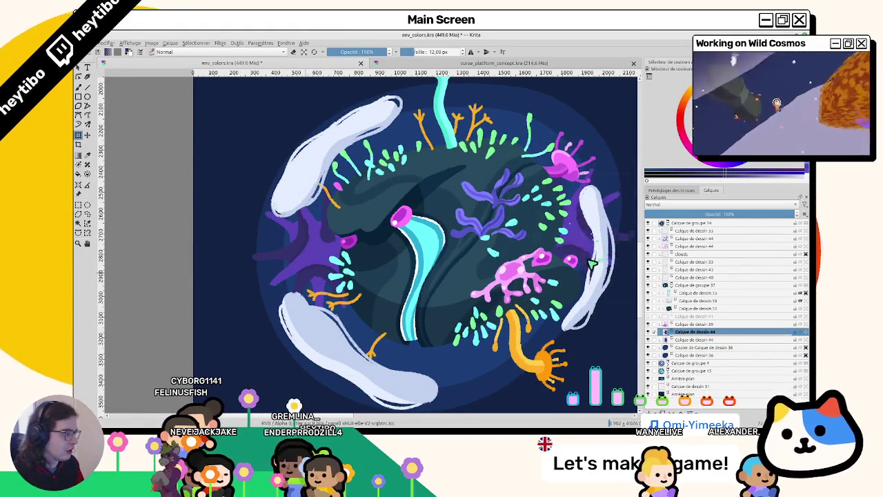
pyautogui.moveTo(628, 200)
pyautogui.mouseDown()
pyautogui.moveTo(463, 224)
pyautogui.moveTo(454, 253)
pyautogui.mouseUp()
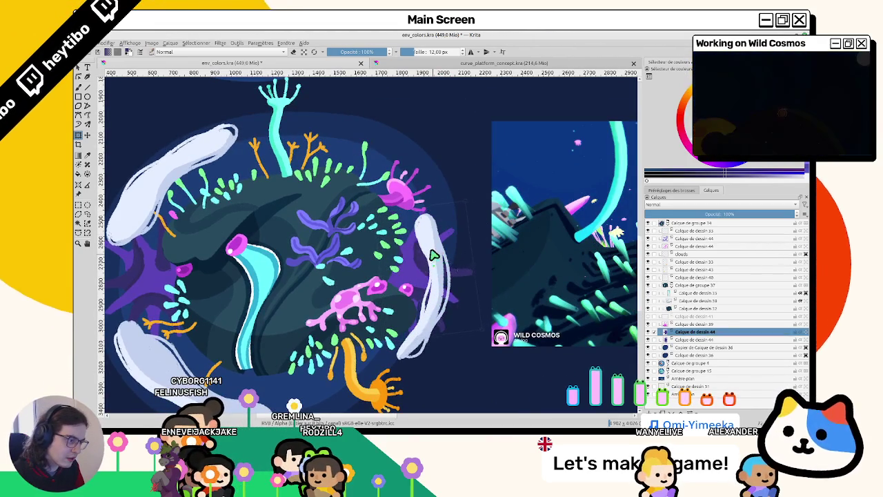
pyautogui.press('b')
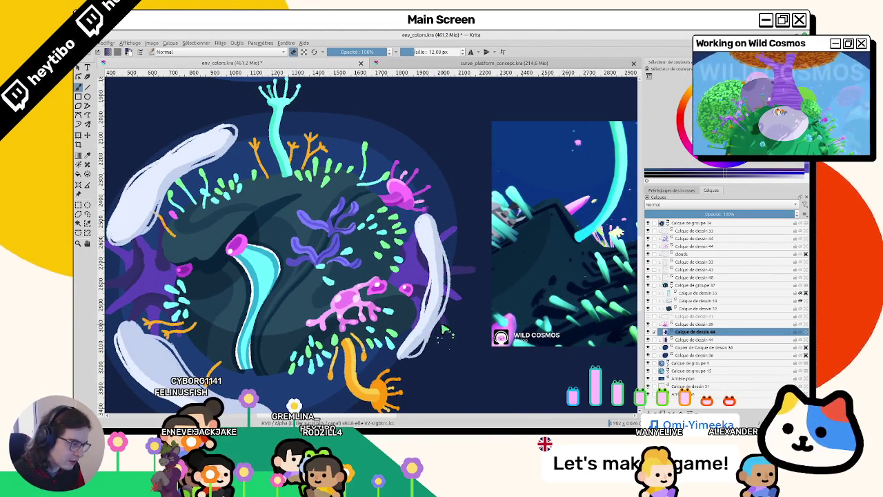
# Step: Reset the view rotation and zoom to review the mirrored starfish
pyautogui.moveTo(500, 292); pyautogui.dragTo(333, 277)
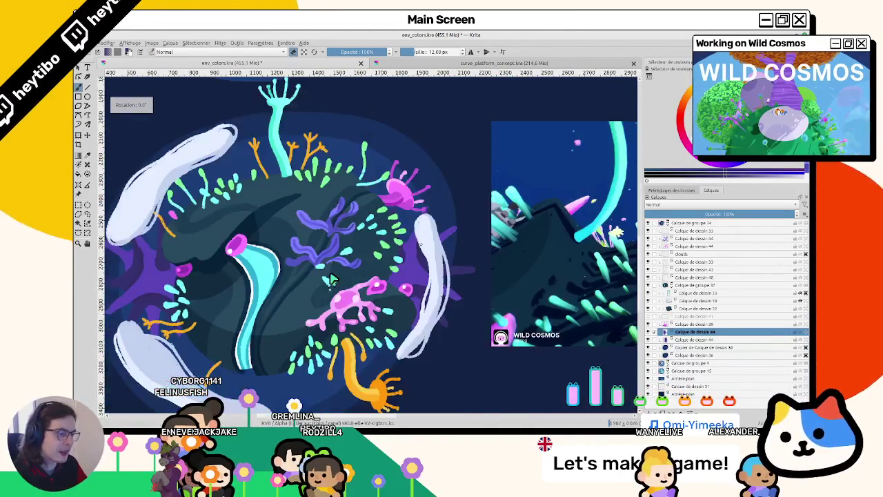
pyautogui.press('5')
pyautogui.scroll(-5, 434, 252)
pyautogui.scroll(3, 435, 252)
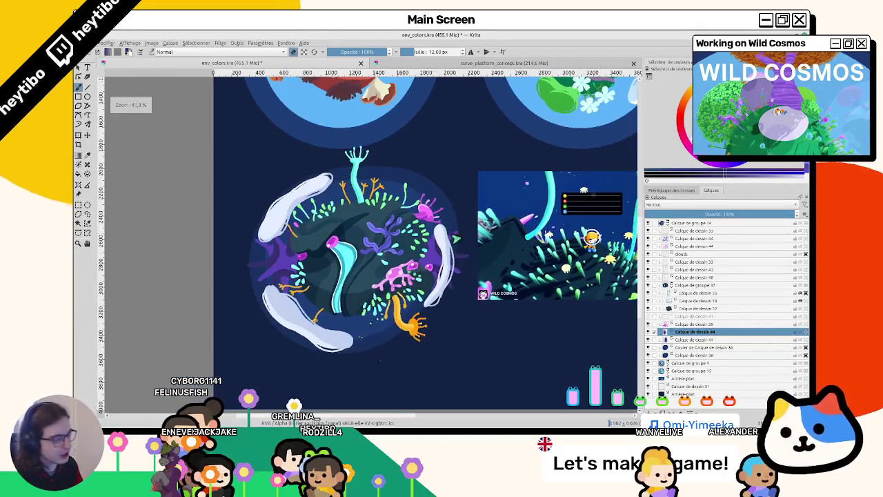
# Step: Darken the starfish copy with HSV/HSL: hue -9, saturation 17, lightness -33
pyautogui.click(220, 43)
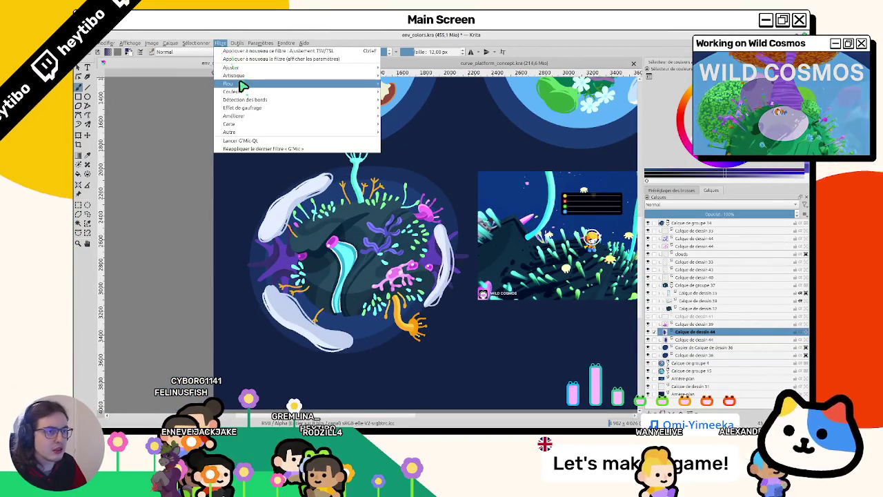
pyautogui.moveTo(232, 67)
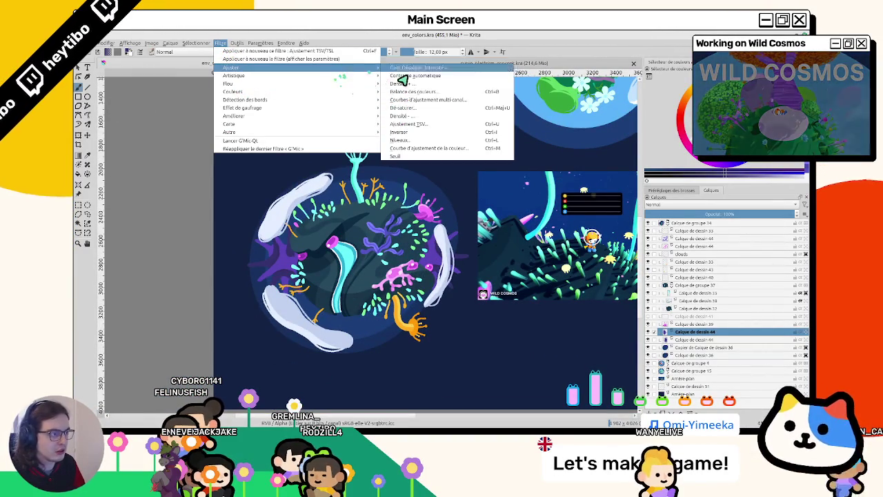
pyautogui.click(408, 124)
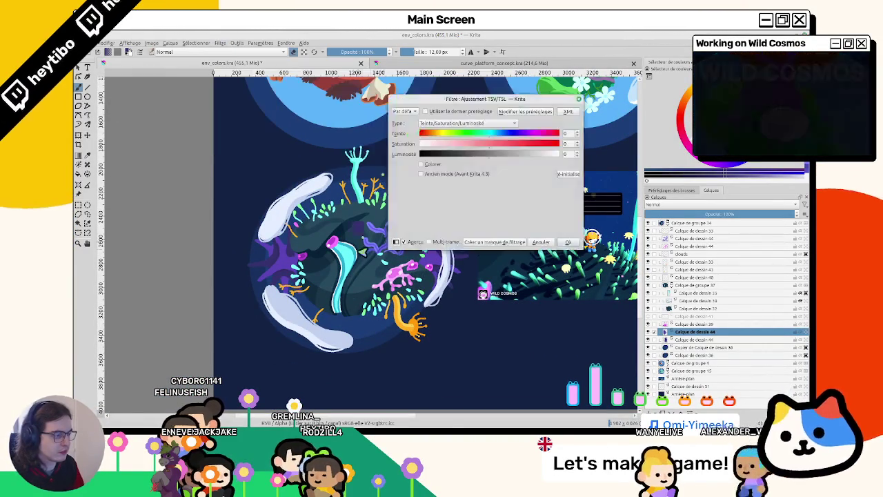
pyautogui.moveTo(490, 155)
pyautogui.mouseDown()
pyautogui.moveTo(447, 164)
pyautogui.moveTo(476, 169)
pyautogui.moveTo(478, 147)
pyautogui.moveTo(467, 153)
pyautogui.moveTo(489, 137)
pyautogui.mouseUp()
pyautogui.click(485, 147)
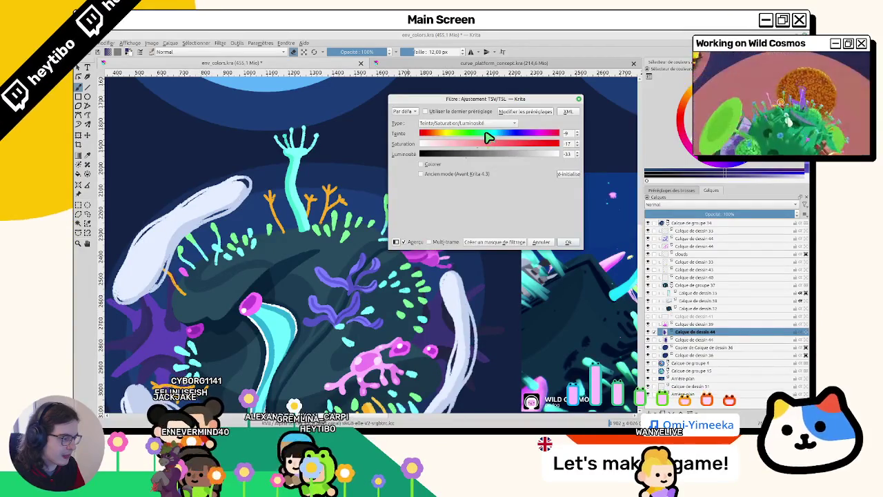
pyautogui.click(566, 241)
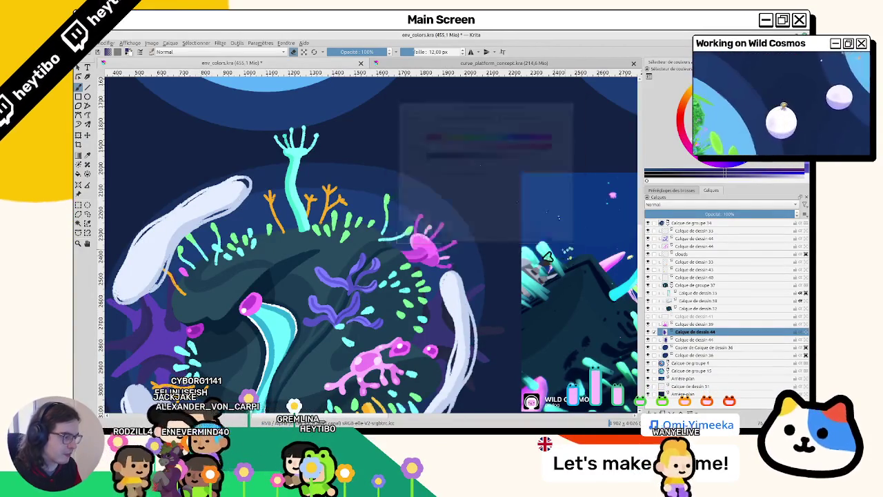
pyautogui.scroll(-3, 522, 297)
pyautogui.moveTo(522, 296); pyautogui.dragTo(501, 205)
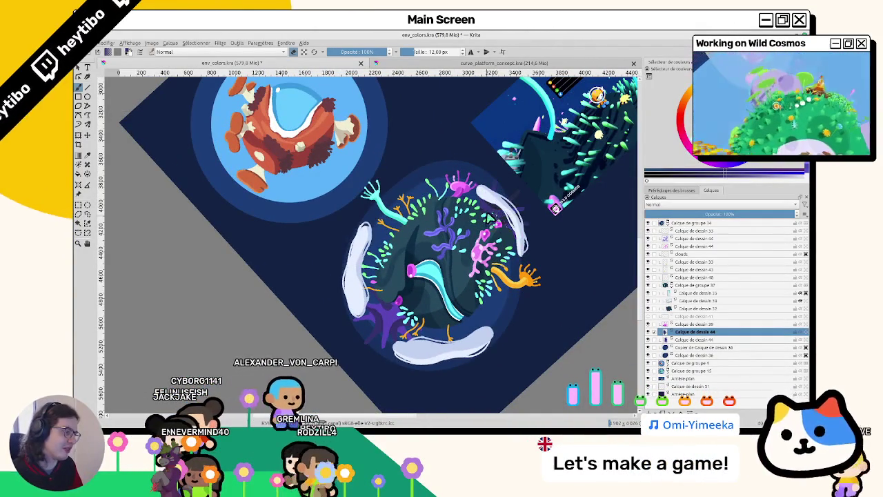
# Step: Set the brush to about 14 px and reshape the white cloud on the right edge
pyautogui.click(559, 243)
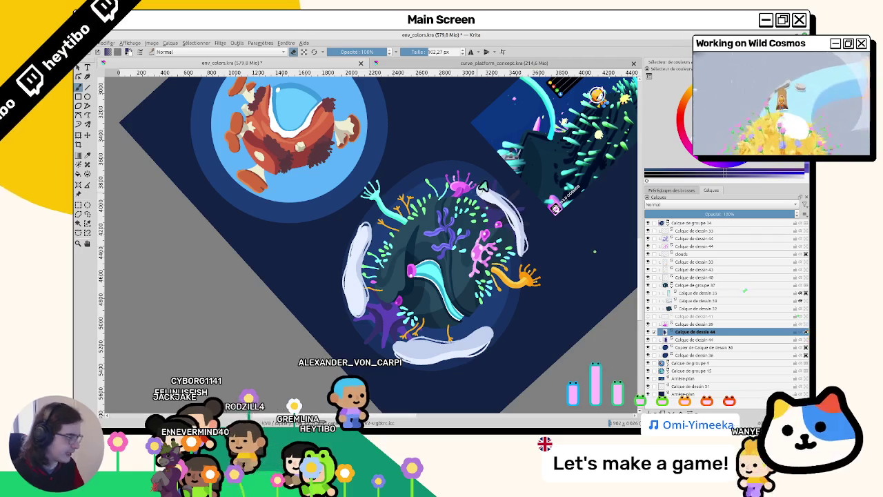
pyautogui.moveTo(481, 193); pyautogui.dragTo(523, 246)
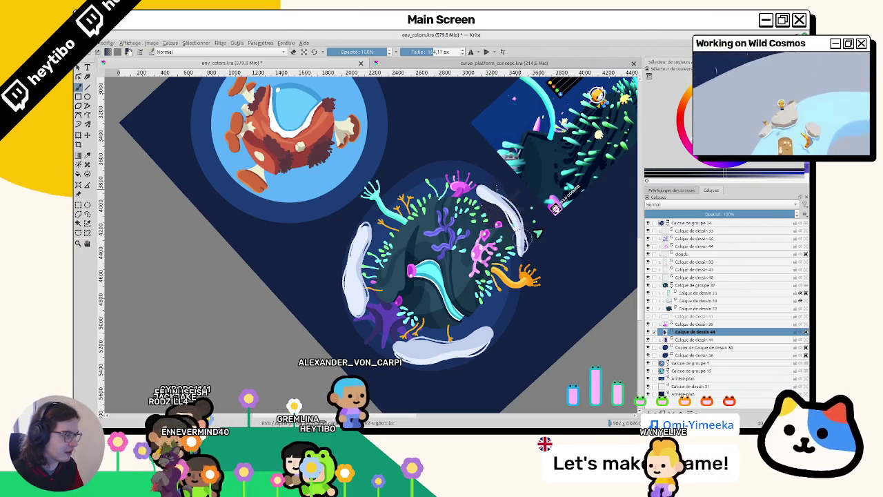
pyautogui.press('5')
pyautogui.scroll(3, 481, 272)
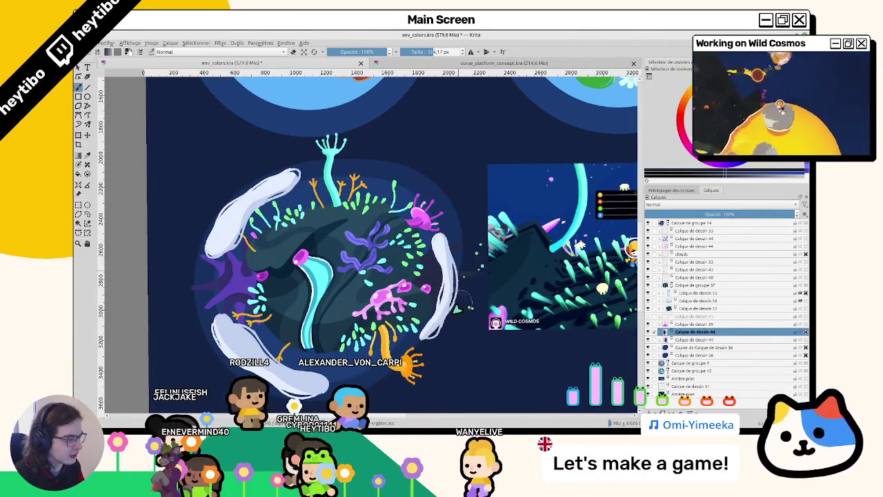
pyautogui.moveTo(473, 270); pyautogui.dragTo(458, 241)
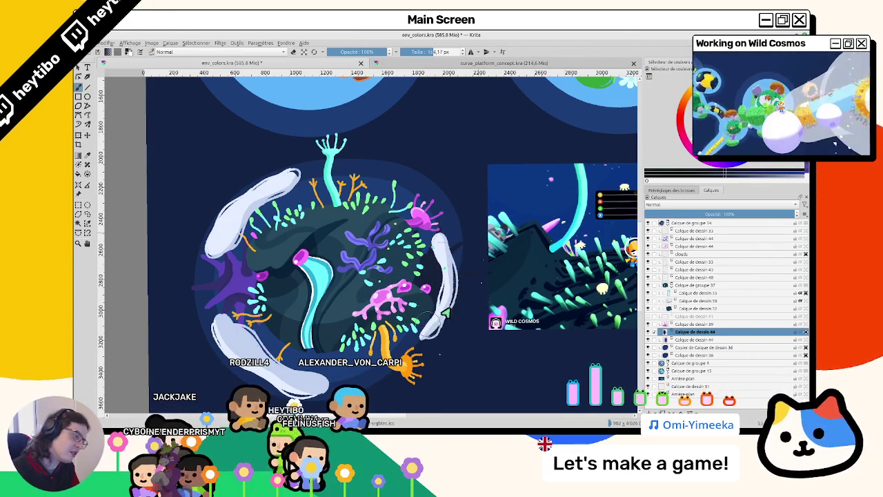
# Step: Reset the view rotation, recentre the planet and select Calque de dessin 44
pyautogui.moveTo(400, 243); pyautogui.dragTo(330, 163)
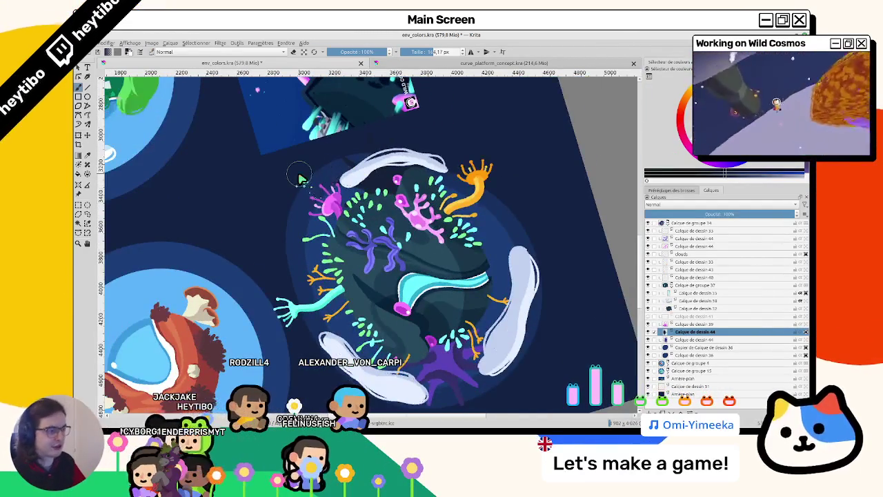
pyautogui.press('5')
pyautogui.moveTo(216, 218); pyautogui.dragTo(336, 187)
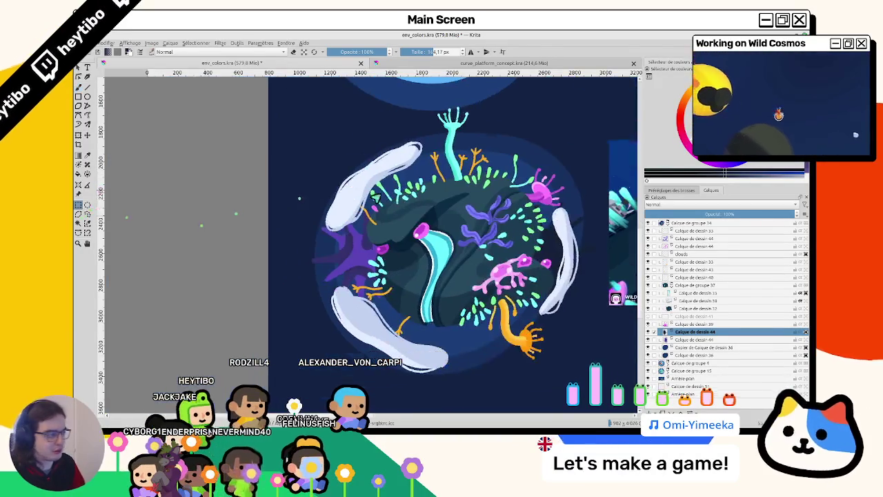
pyautogui.click(694, 340)
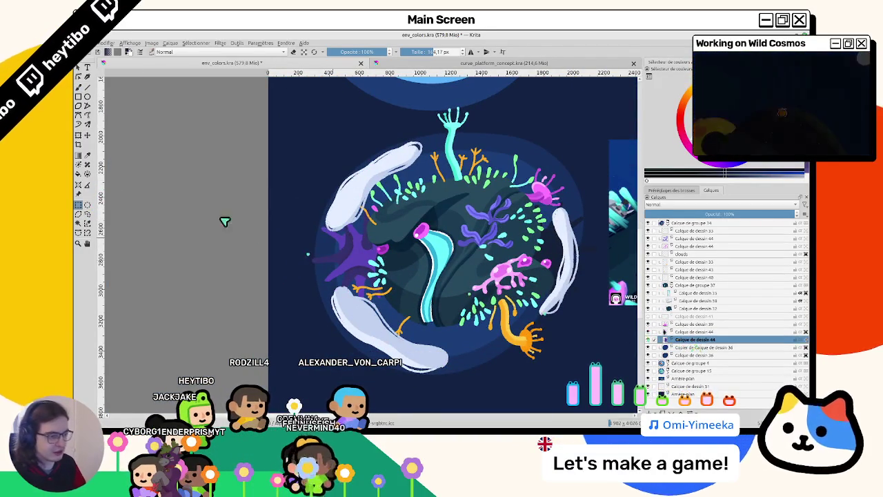
# Step: Copy the planet's left side onto a new layer and extend the purple plant
pyautogui.moveTo(221, 195); pyautogui.dragTo(431, 345)
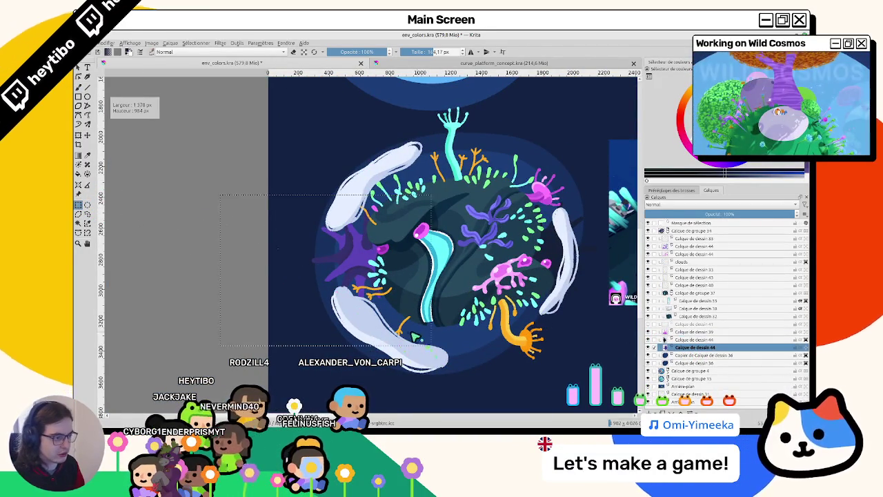
pyautogui.hotkey('ctrl', 'shift', 'a')
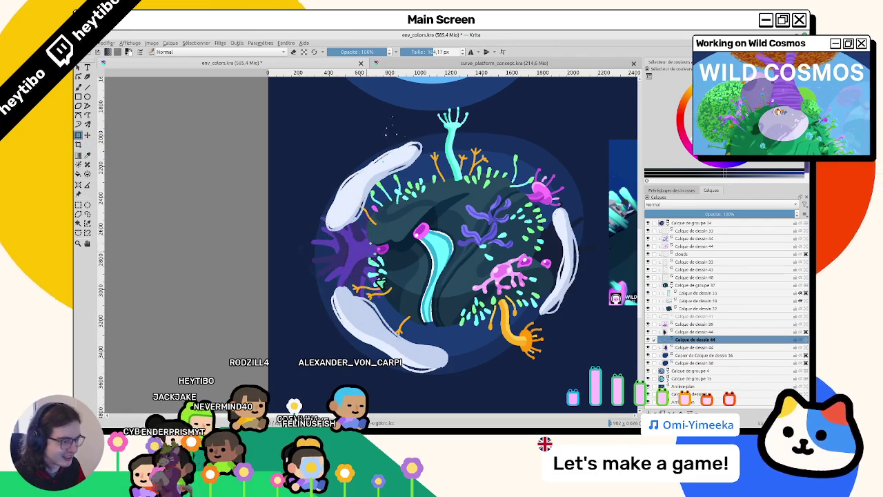
pyautogui.moveTo(348, 238); pyautogui.dragTo(386, 300)
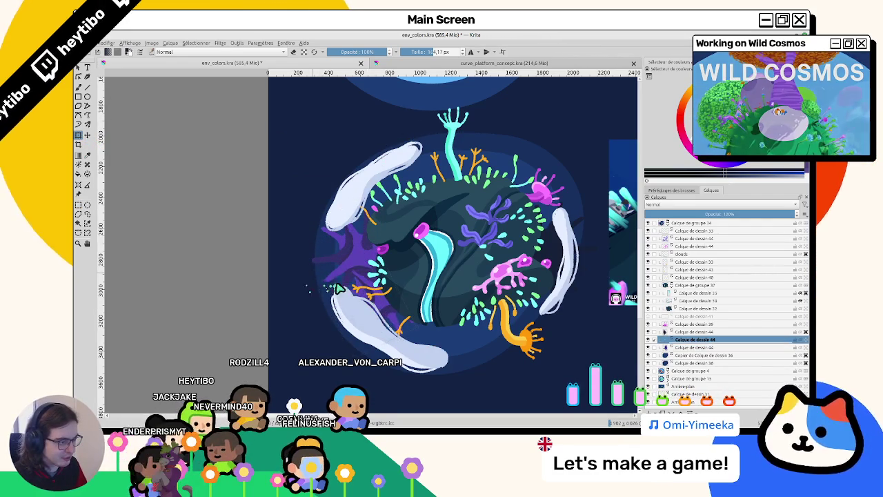
pyautogui.moveTo(383, 306); pyautogui.dragTo(380, 305)
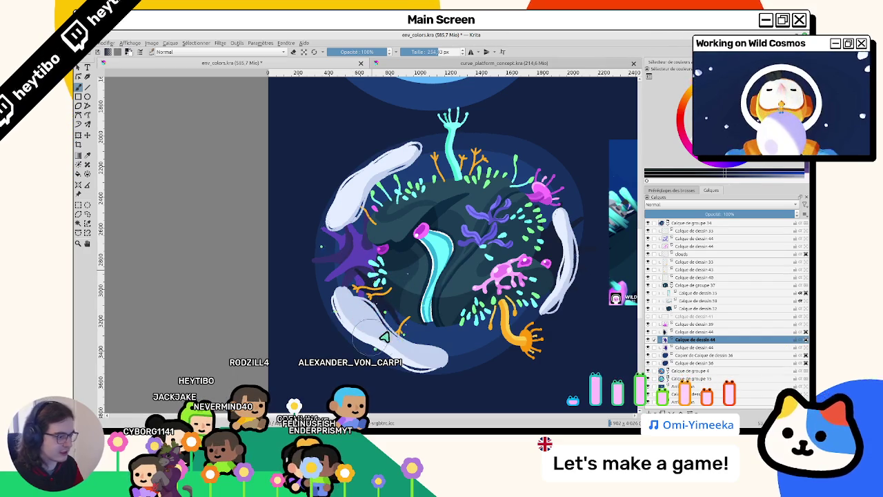
# Step: Reorder Calque de dessin 44 and reset the view rotation and zoom to 100%
pyautogui.moveTo(700, 353); pyautogui.dragTo(697, 349)
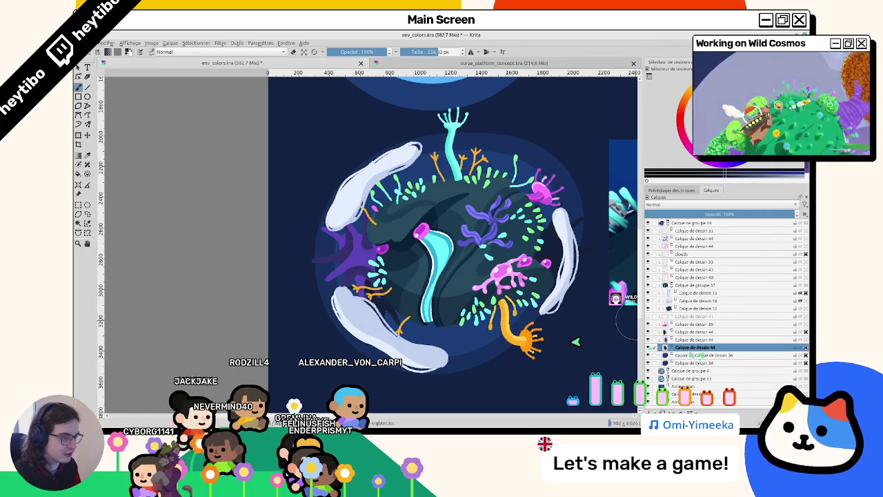
pyautogui.press('5')
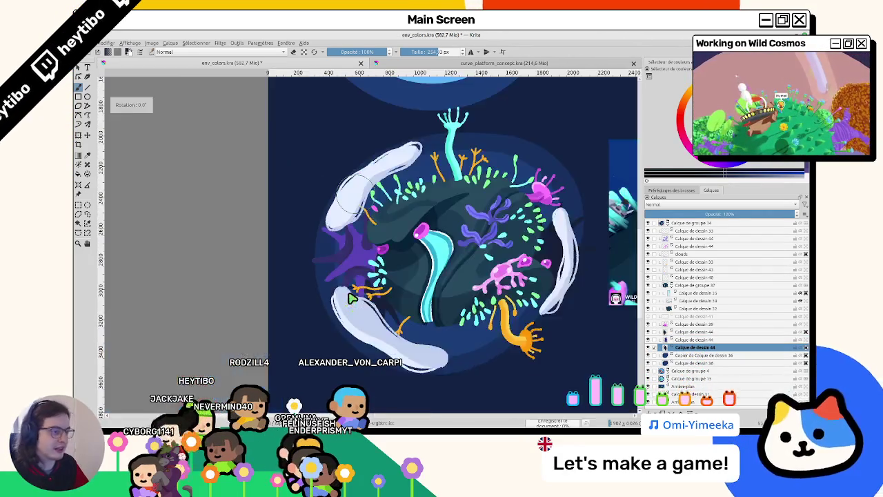
pyautogui.press('1')
pyautogui.scroll(-2, 351, 298)
pyautogui.scroll(-2, 187, 306)
pyautogui.scroll(-2, 280, 356)
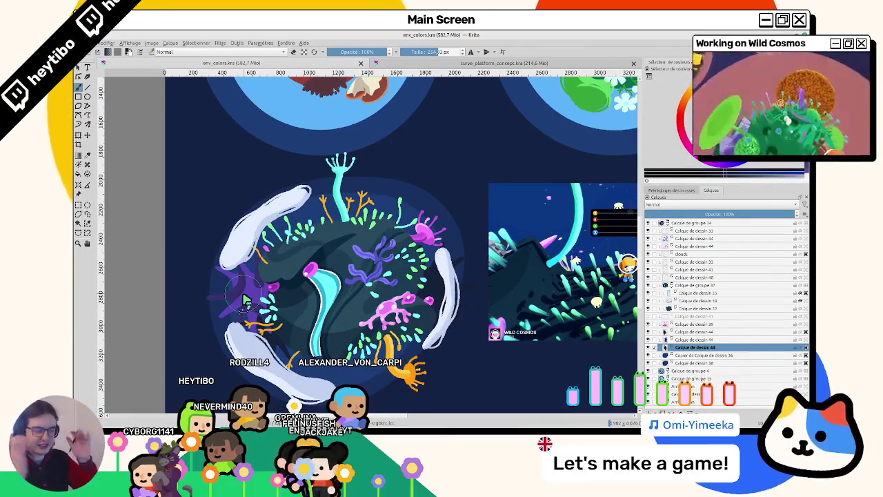
# Step: Switch to the 12 px brush, move the drawing layer higher and collapse group 37
pyautogui.click(314, 51)
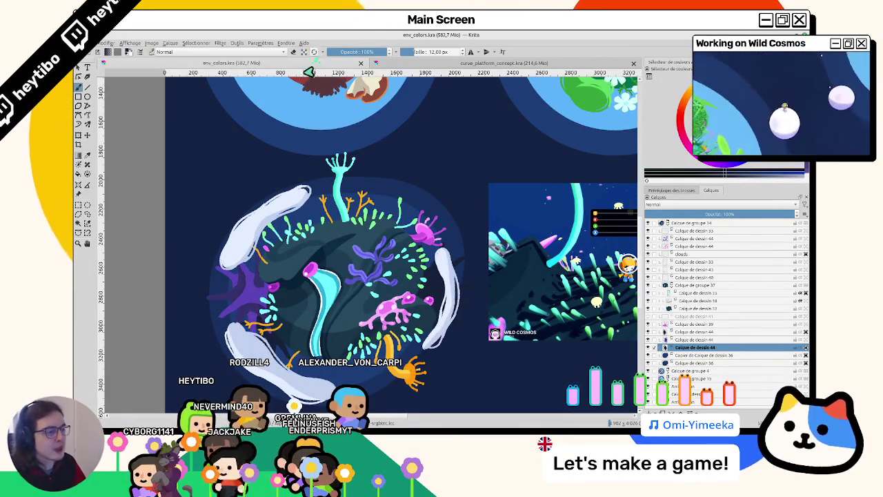
pyautogui.scroll(1, 252, 294)
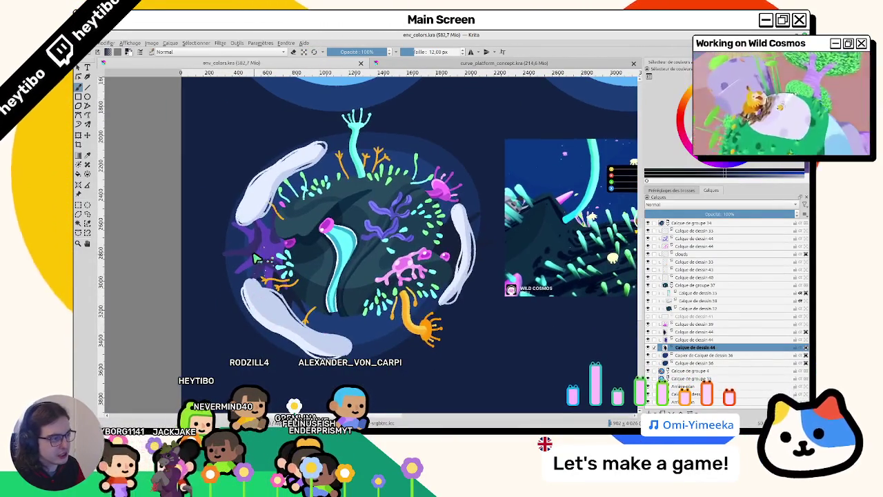
pyautogui.moveTo(261, 292); pyautogui.dragTo(276, 228)
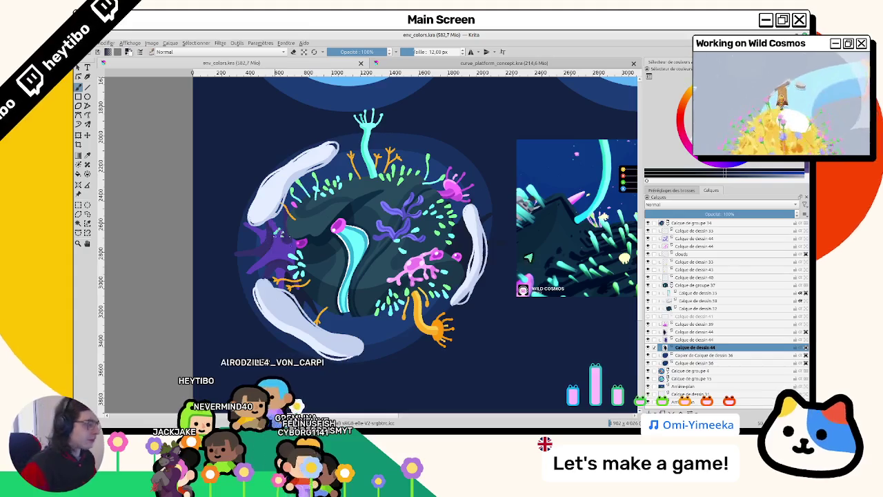
pyautogui.moveTo(680, 347); pyautogui.dragTo(681, 332)
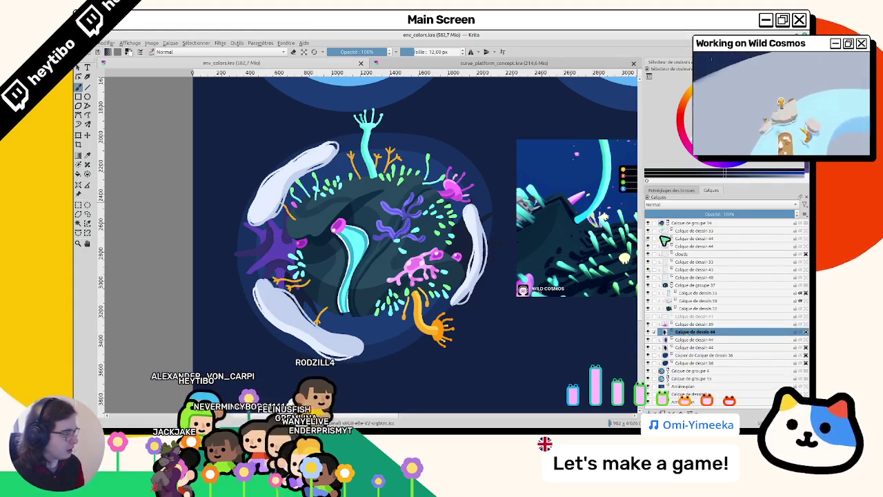
pyautogui.click(660, 285)
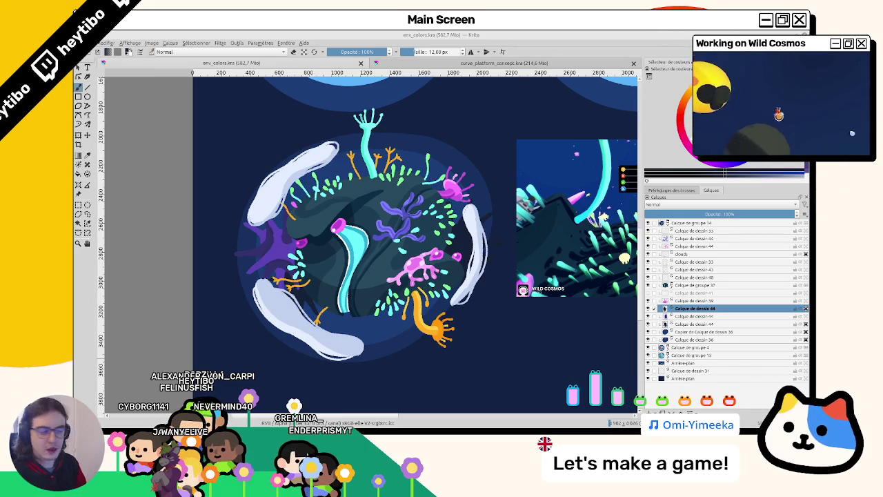
pyautogui.scroll(2, 407, 253)
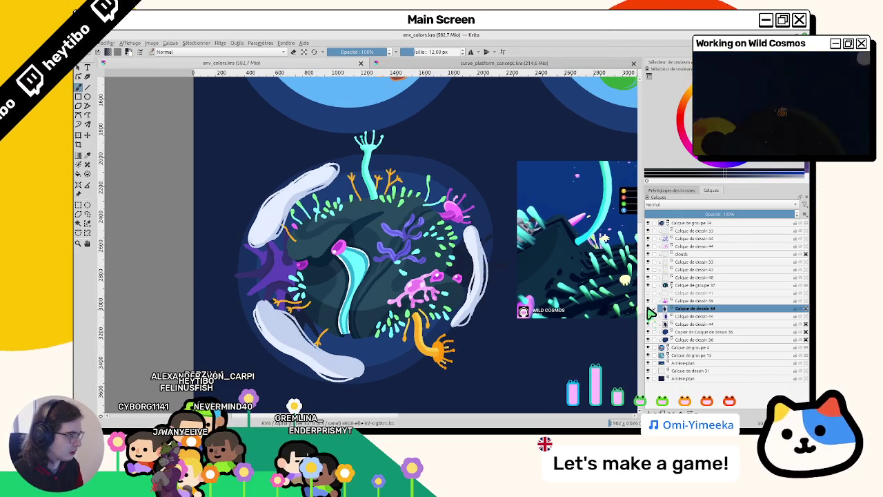
# Step: Select Calque de dessin 33 and zoom in on the purple starfish
pyautogui.click(689, 231)
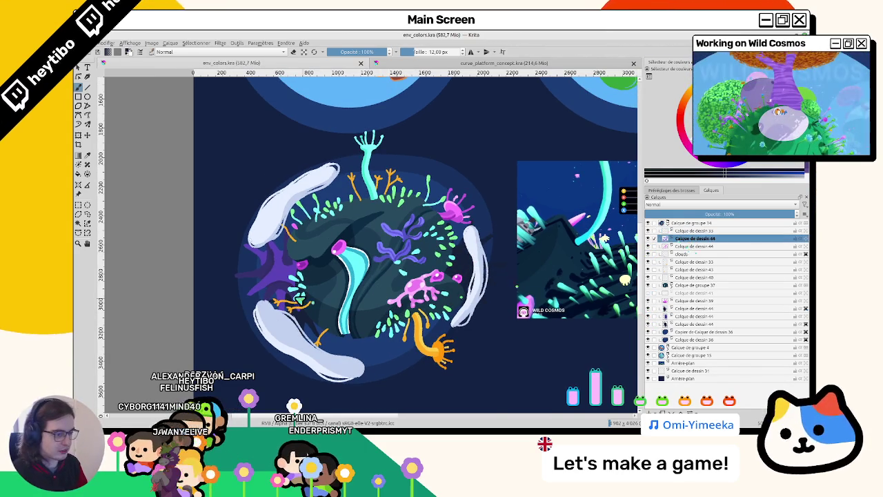
pyautogui.scroll(2, 348, 250)
pyautogui.scroll(3, 428, 301)
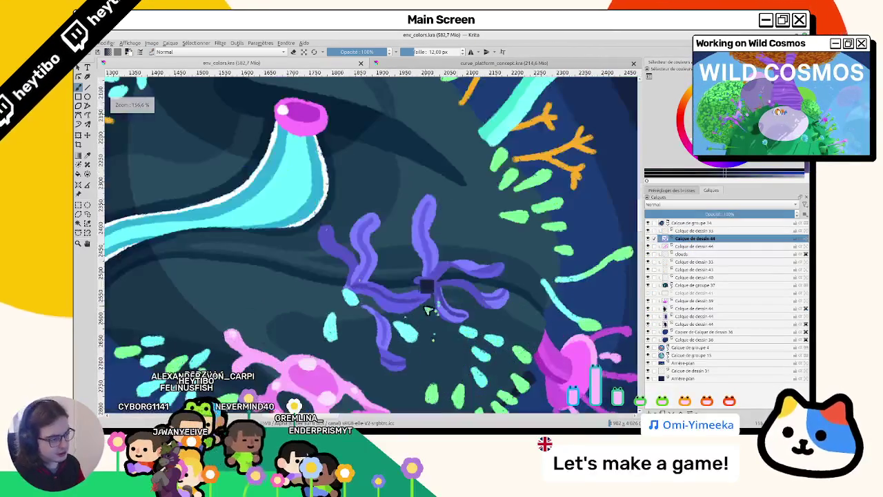
pyautogui.scroll(-3, 414, 276)
pyautogui.scroll(3, 345, 205)
pyautogui.scroll(-2, 345, 206)
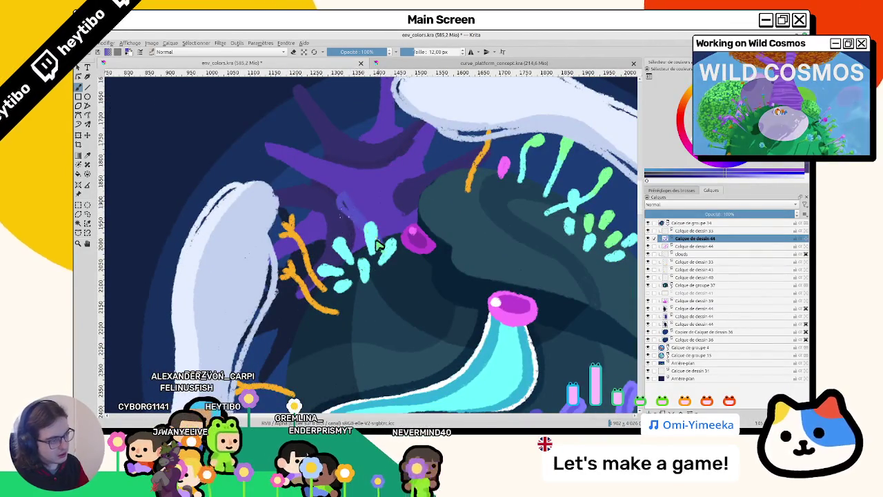
pyautogui.scroll(-5, 348, 206)
pyautogui.scroll(4, 424, 269)
pyautogui.scroll(1, 424, 269)
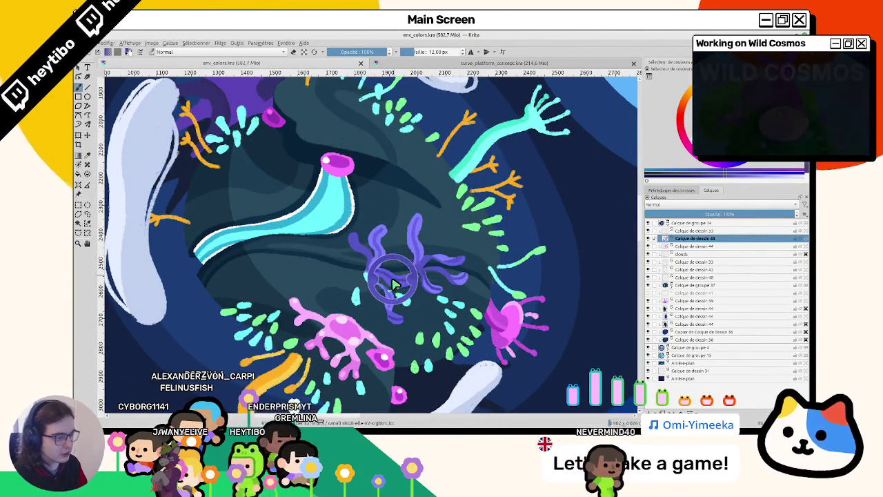
pyautogui.scroll(5, 398, 270)
pyautogui.scroll(-5, 390, 269)
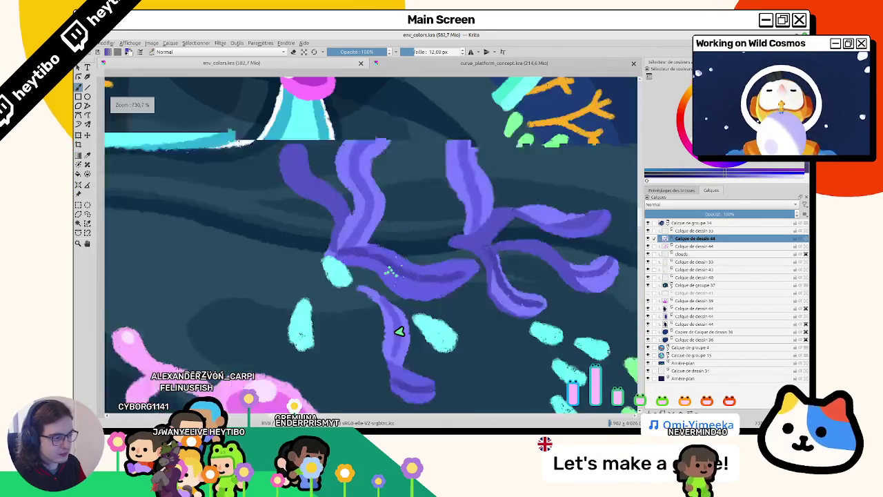
pyautogui.scroll(2, 290, 200)
pyautogui.moveTo(274, 191)
pyautogui.mouseDown()
pyautogui.moveTo(284, 213)
pyautogui.moveTo(348, 270)
pyautogui.mouseUp()
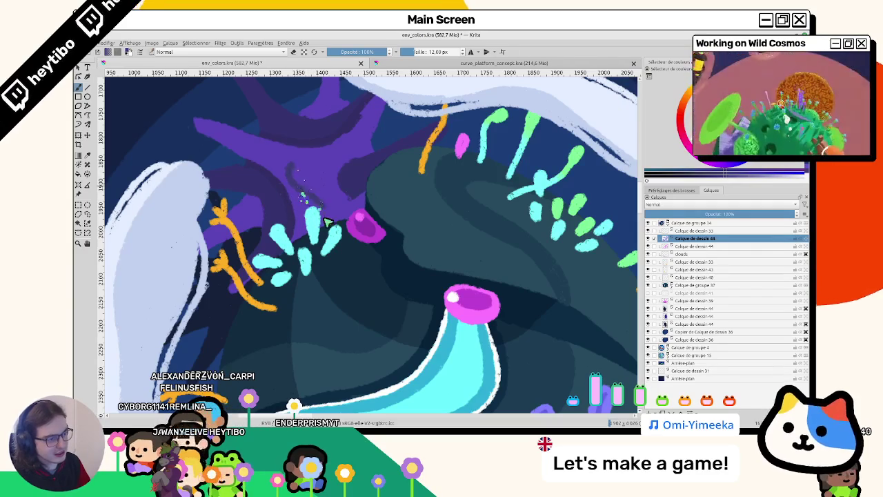
# Step: Brush dark purple shading strokes across the starfish, then view the whole planet
pyautogui.moveTo(295, 173); pyautogui.dragTo(301, 187)
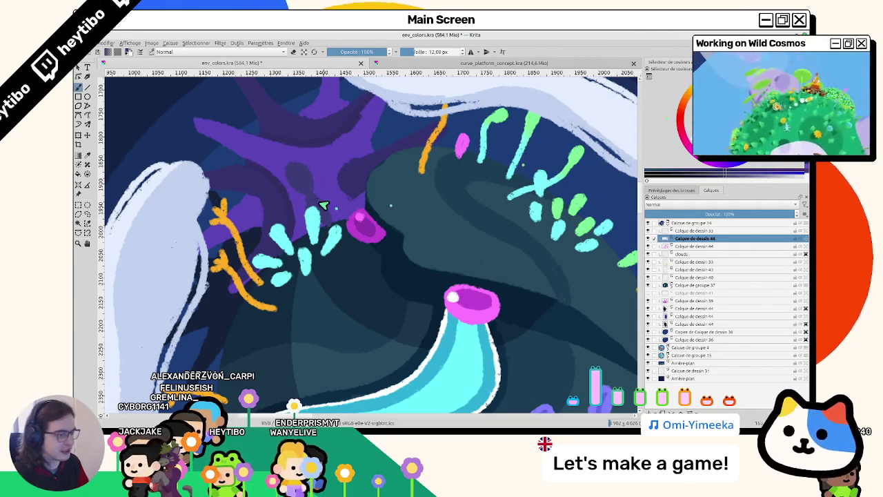
pyautogui.keyDown('ctrl'); pyautogui.click(381, 196); pyautogui.keyUp('ctrl')
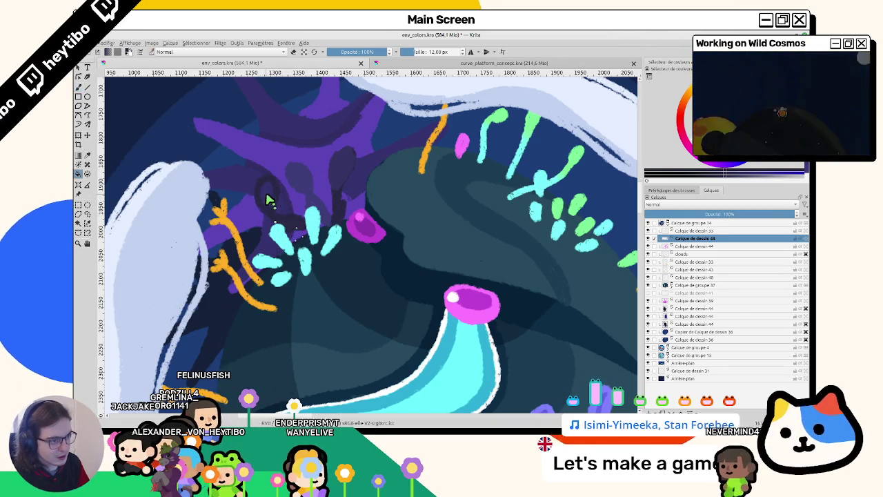
pyautogui.moveTo(327, 205)
pyautogui.mouseDown()
pyautogui.moveTo(310, 143)
pyautogui.moveTo(311, 197)
pyautogui.mouseUp()
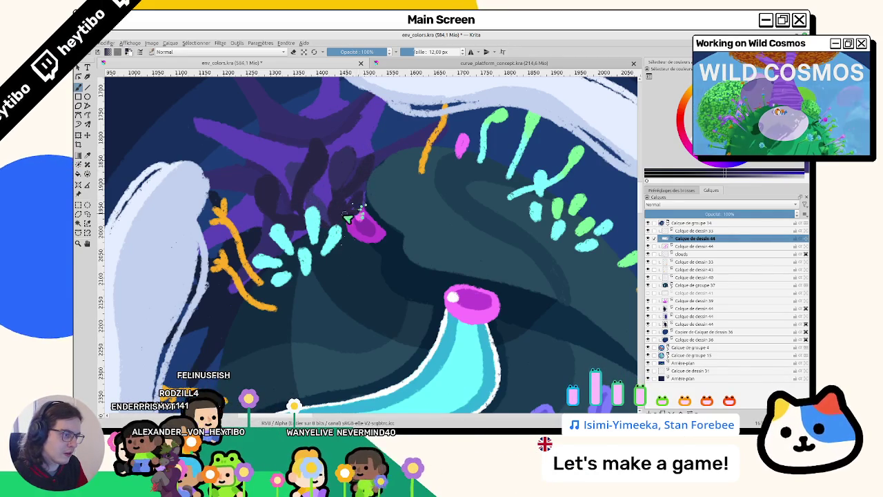
pyautogui.moveTo(354, 217)
pyautogui.mouseDown()
pyautogui.moveTo(360, 295)
pyautogui.moveTo(399, 295)
pyautogui.mouseUp()
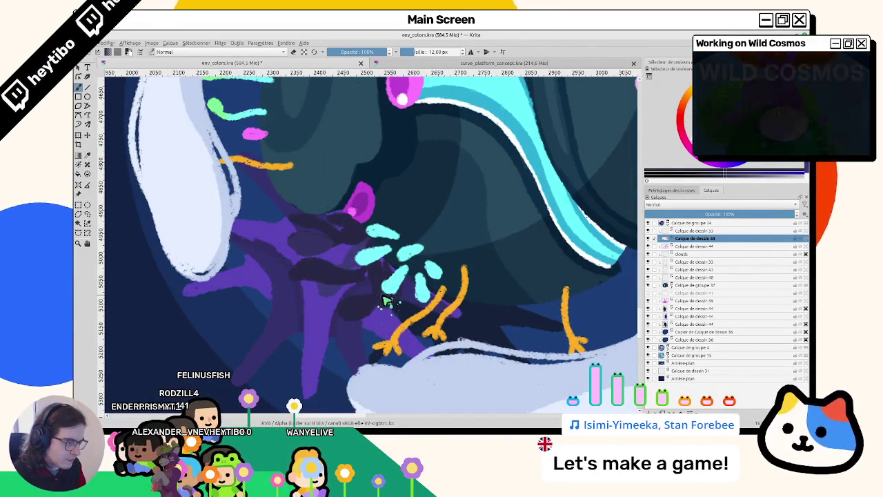
pyautogui.moveTo(488, 307)
pyautogui.mouseDown()
pyautogui.moveTo(311, 376)
pyautogui.moveTo(321, 216)
pyautogui.mouseUp()
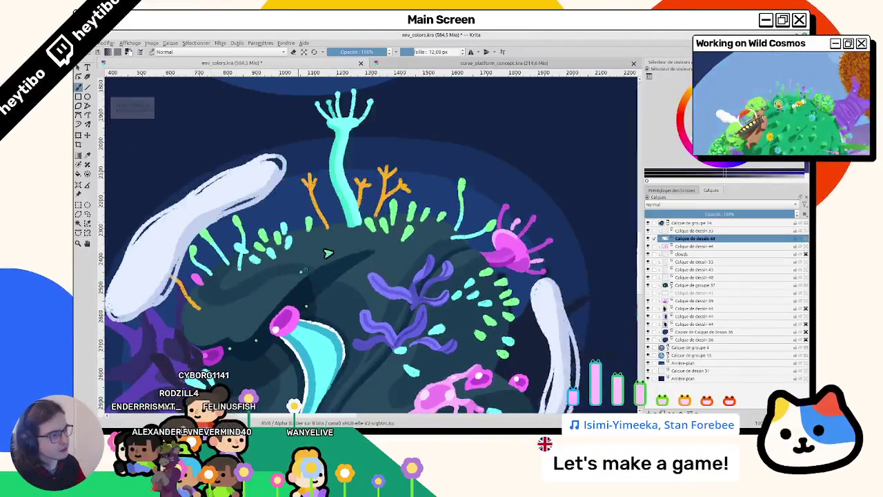
pyautogui.scroll(-5, 361, 254)
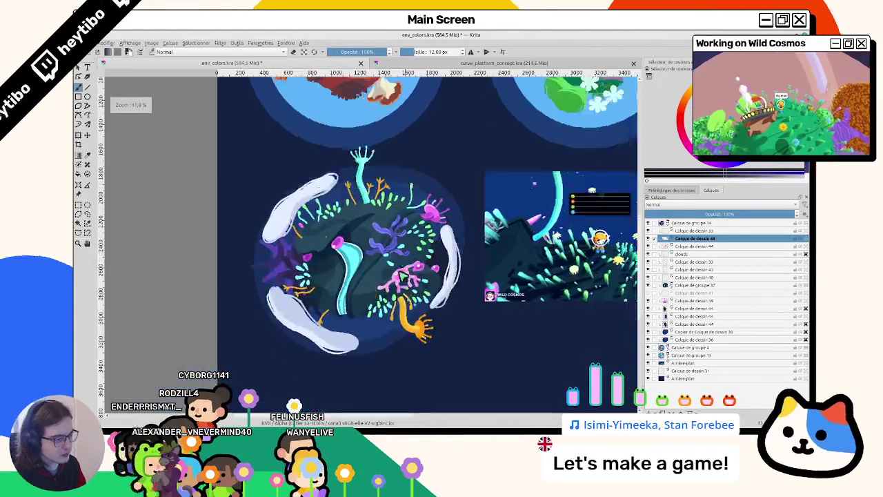
pyautogui.scroll(4, 388, 196)
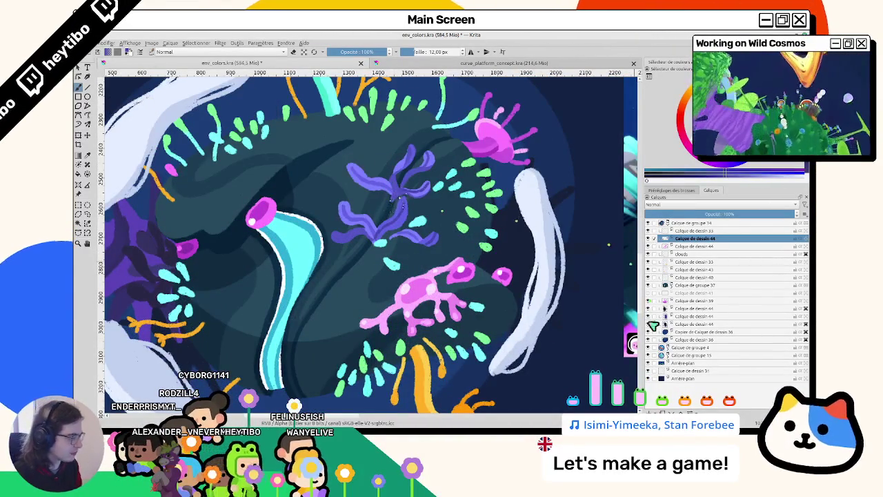
# Step: Add a new layer above Copier de Calque de dessin 36 and paint a dark frond behind the orange branch
pyautogui.click(680, 332)
pyautogui.press('Insert')
pyautogui.moveTo(309, 131); pyautogui.dragTo(364, 235)
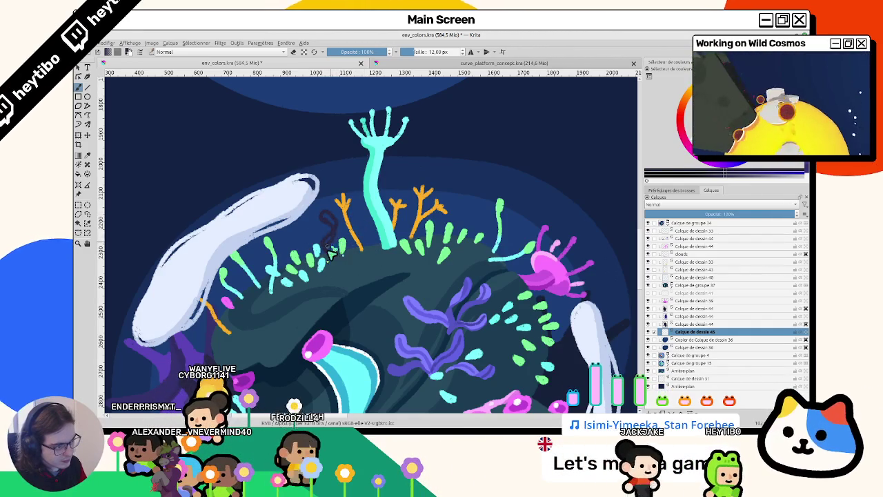
pyautogui.moveTo(333, 228); pyautogui.dragTo(413, 232)
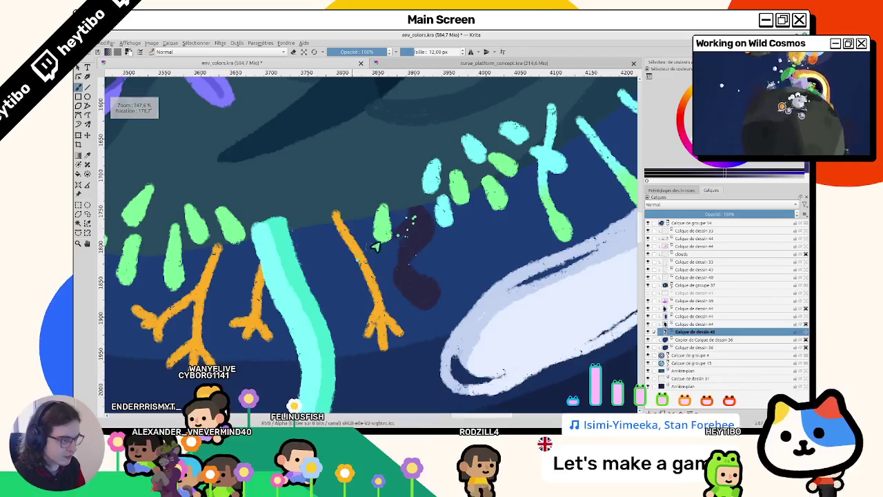
pyautogui.moveTo(360, 299); pyautogui.dragTo(376, 248)
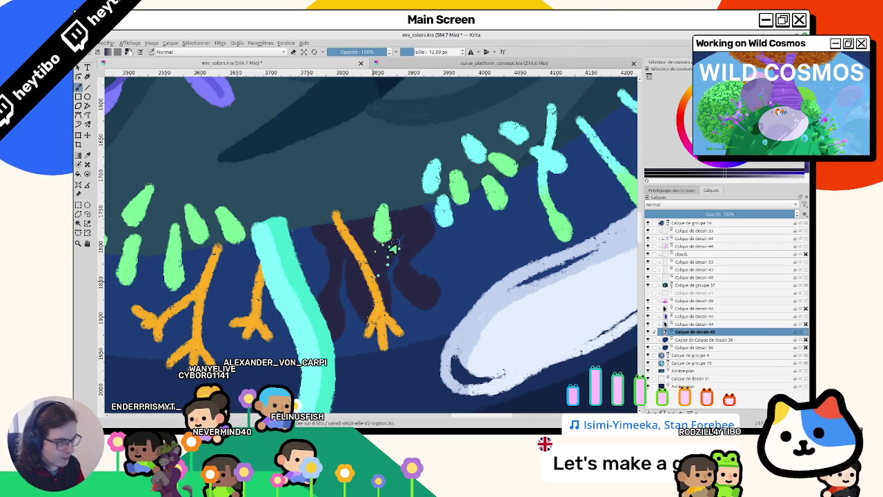
pyautogui.moveTo(422, 177); pyautogui.dragTo(295, 241)
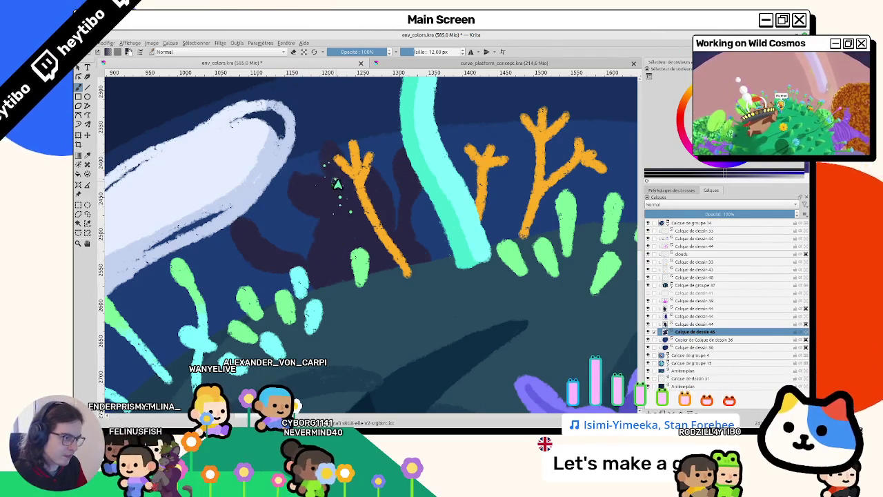
pyautogui.scroll(-5, 391, 258)
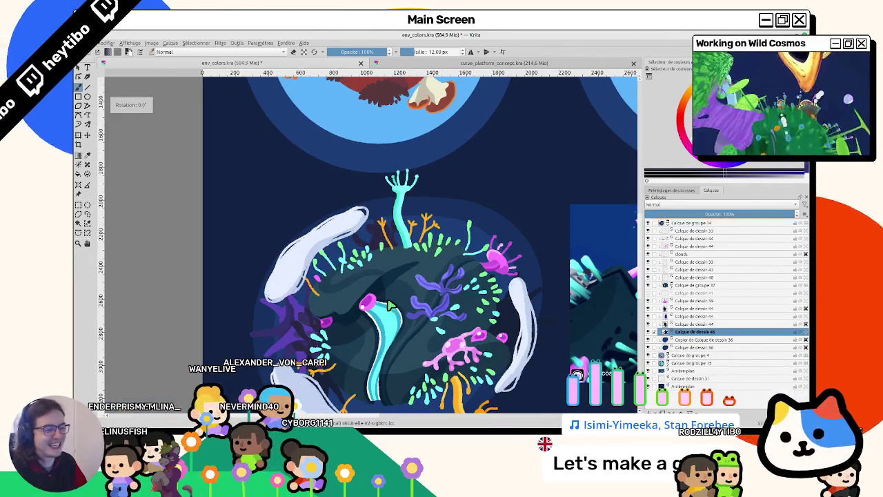
# Step: Zoom around the orange branches on the top edge, then rotate the view to review the planet
pyautogui.scroll(-2, 303, 220)
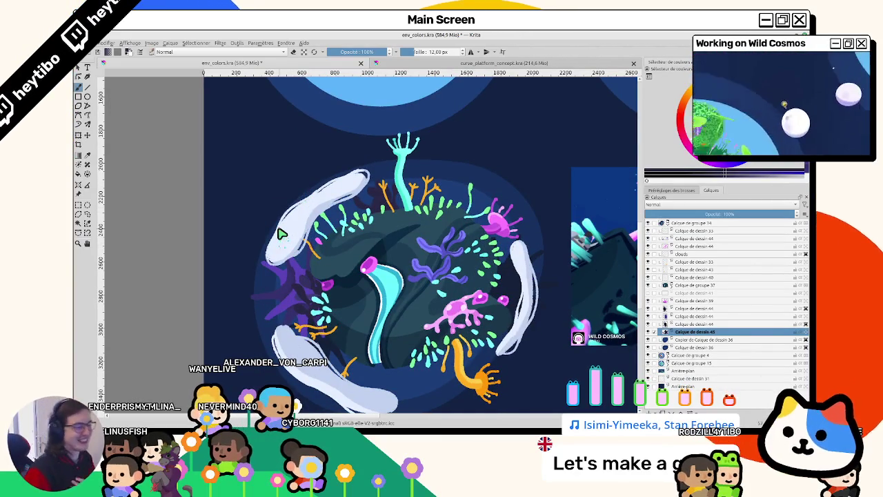
pyautogui.scroll(5, 282, 234)
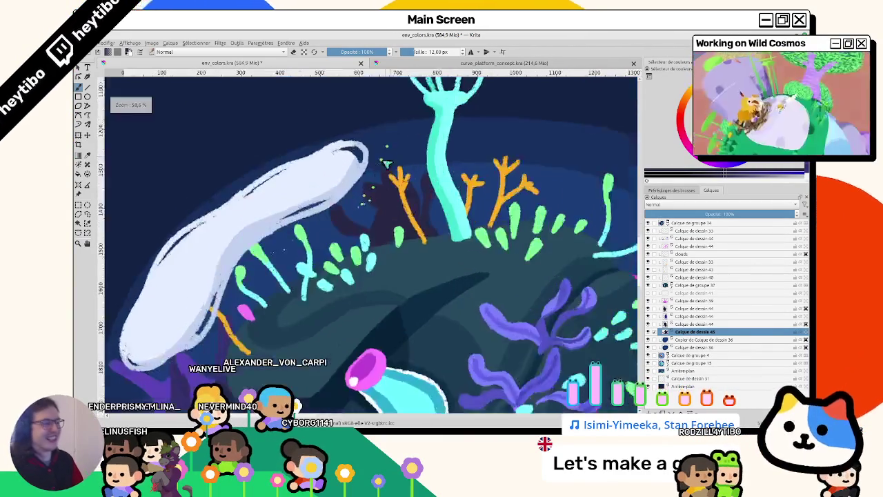
pyautogui.scroll(3, 365, 191)
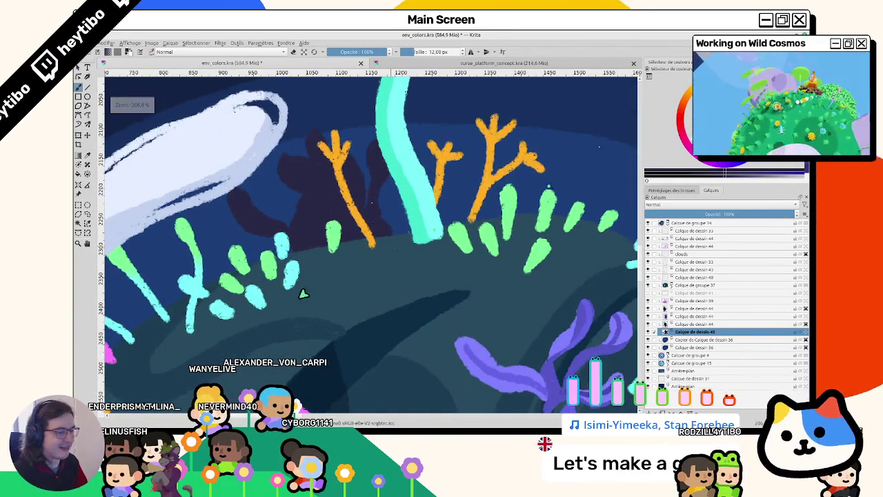
pyautogui.scroll(-5, 394, 245)
pyautogui.scroll(5, 328, 266)
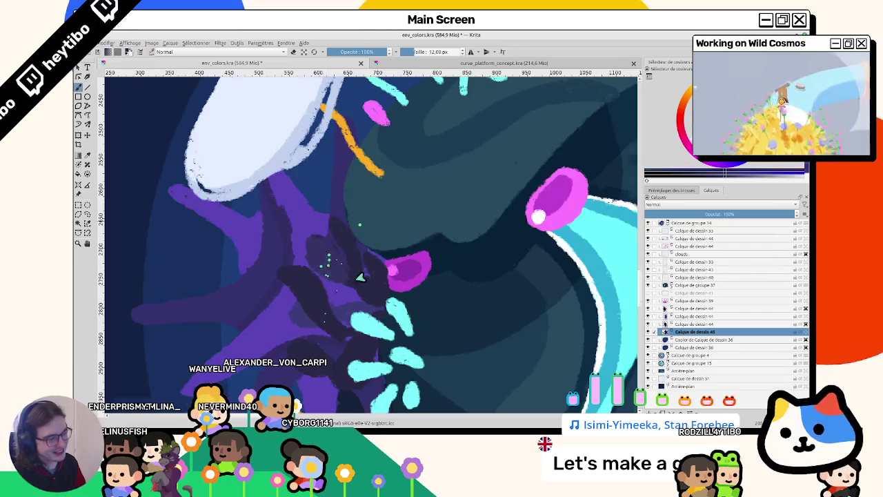
pyautogui.scroll(5, 376, 235)
pyautogui.hscroll(5, 359, 207)
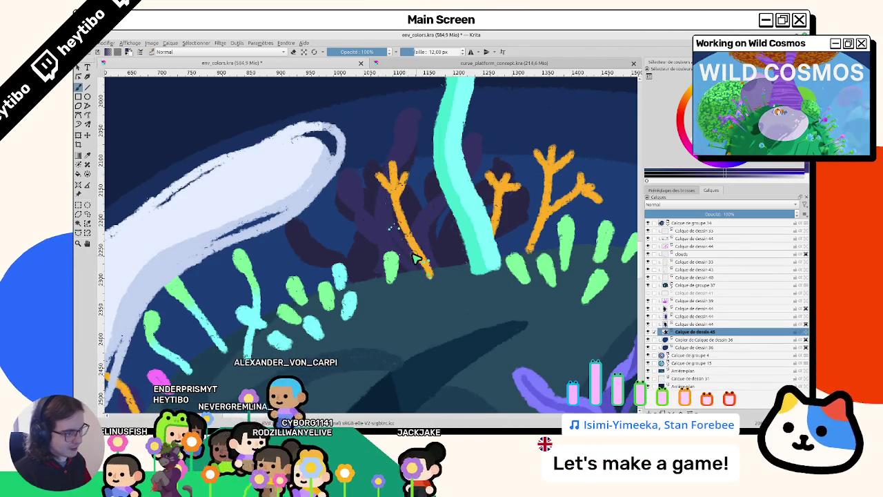
pyautogui.scroll(-3, 406, 301)
pyautogui.moveTo(406, 301); pyautogui.dragTo(312, 161)
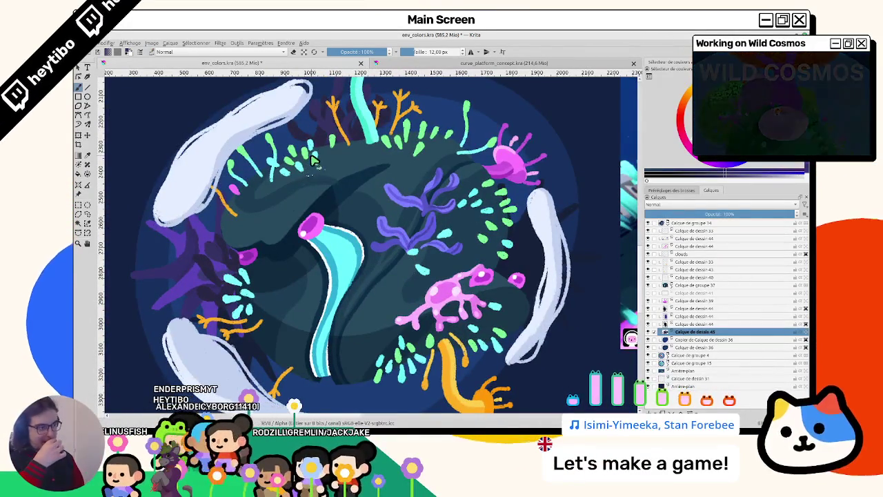
pyautogui.moveTo(312, 160); pyautogui.dragTo(647, 287)
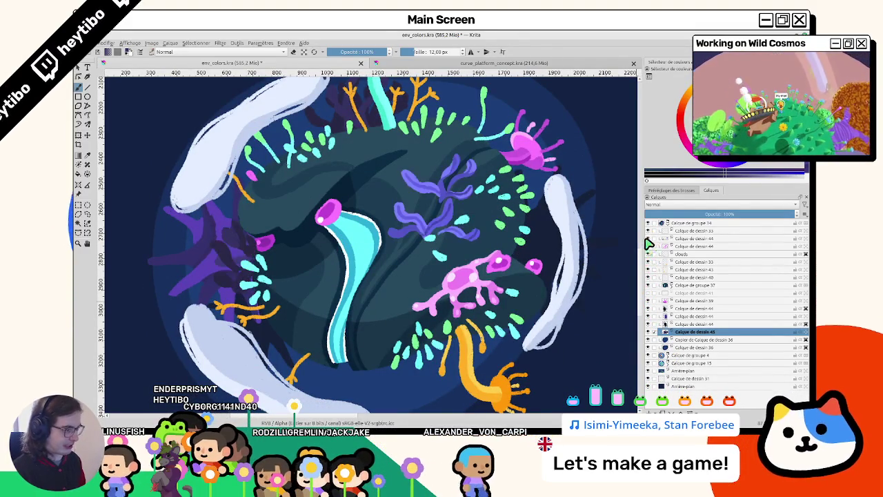
# Step: Paint a dark purple frond near the cloud on Calque de dessin 44 and move that layer below the clouds layer
pyautogui.click(684, 238)
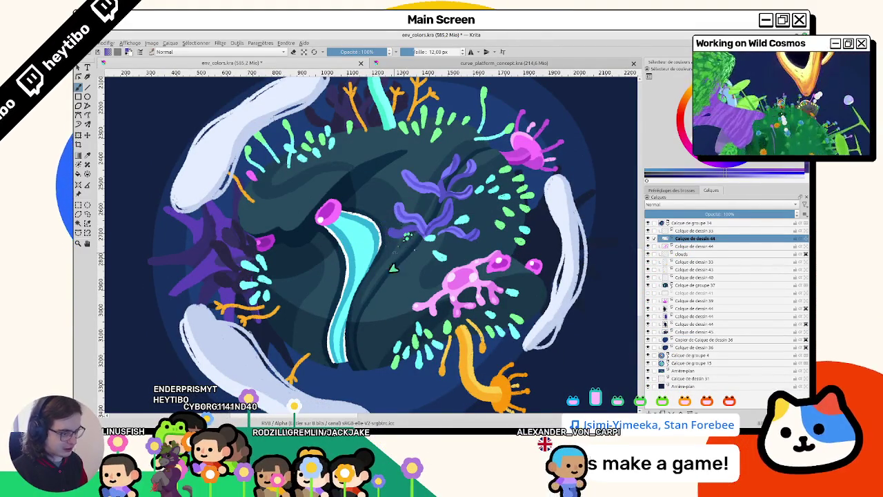
pyautogui.press('4')
pyautogui.press('4')
pyautogui.press('4')
pyautogui.scroll(2, 416, 228)
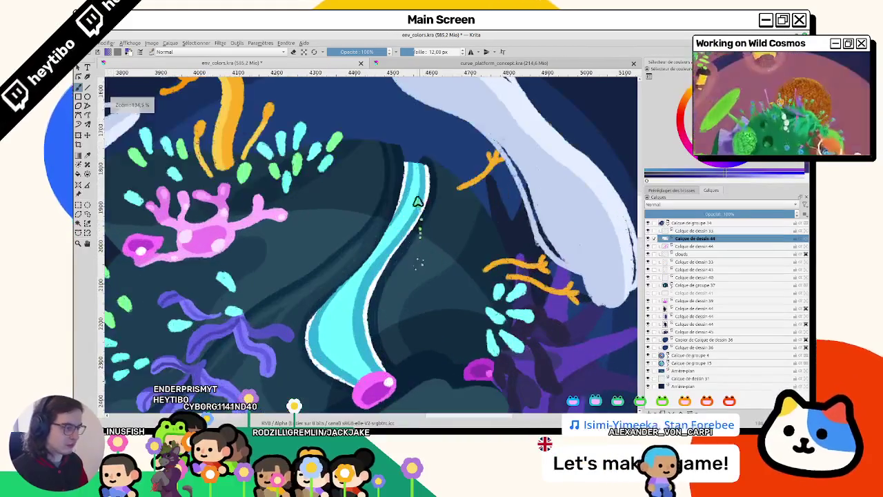
pyautogui.scroll(1, 420, 190)
pyautogui.moveTo(423, 172); pyautogui.dragTo(434, 148)
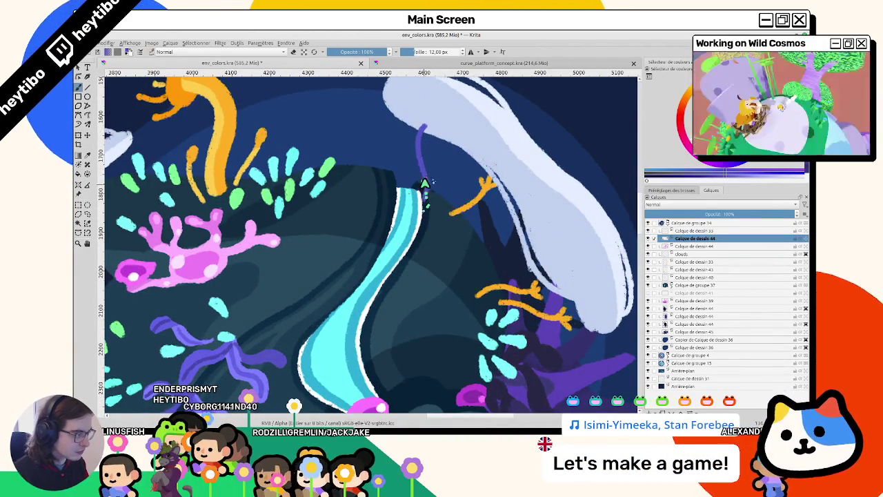
pyautogui.moveTo(682, 246); pyautogui.dragTo(690, 254)
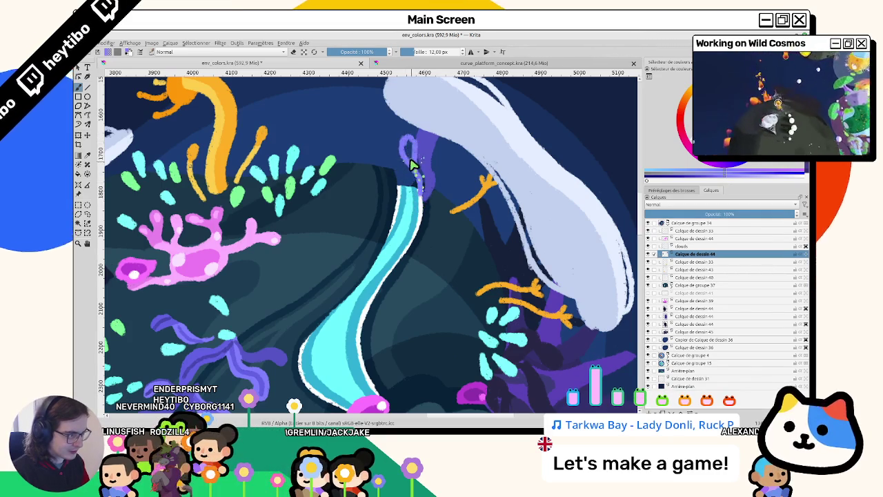
# Step: Paint thin purple fronds below the cloud and curving up beside the cyan stream's base
pyautogui.moveTo(457, 169)
pyautogui.mouseDown()
pyautogui.moveTo(357, 320)
pyautogui.moveTo(371, 151)
pyautogui.mouseUp()
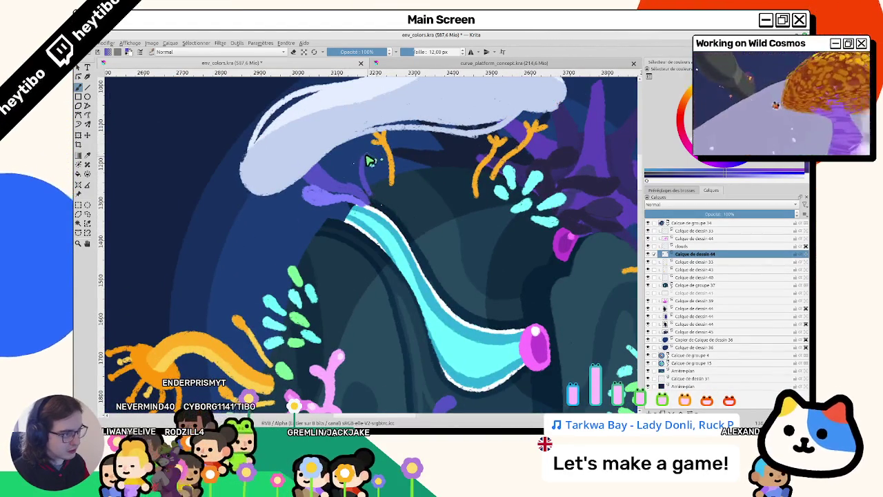
pyautogui.moveTo(361, 181); pyautogui.dragTo(377, 141)
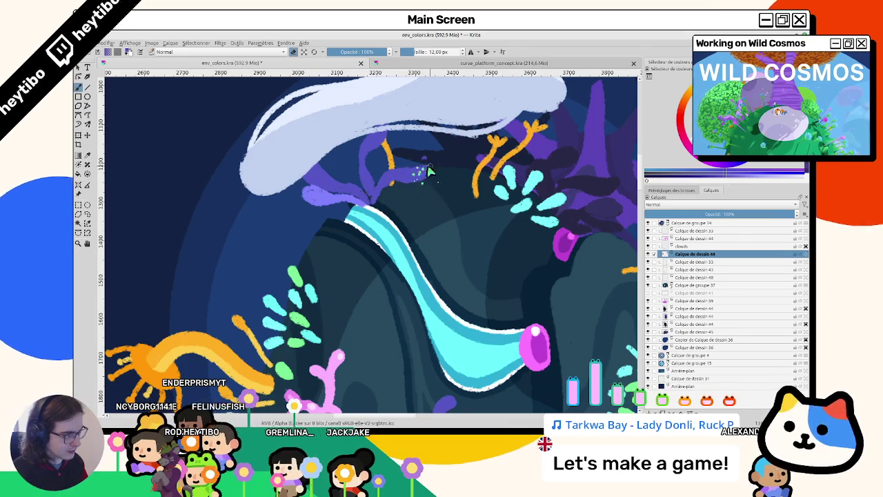
pyautogui.press('5')
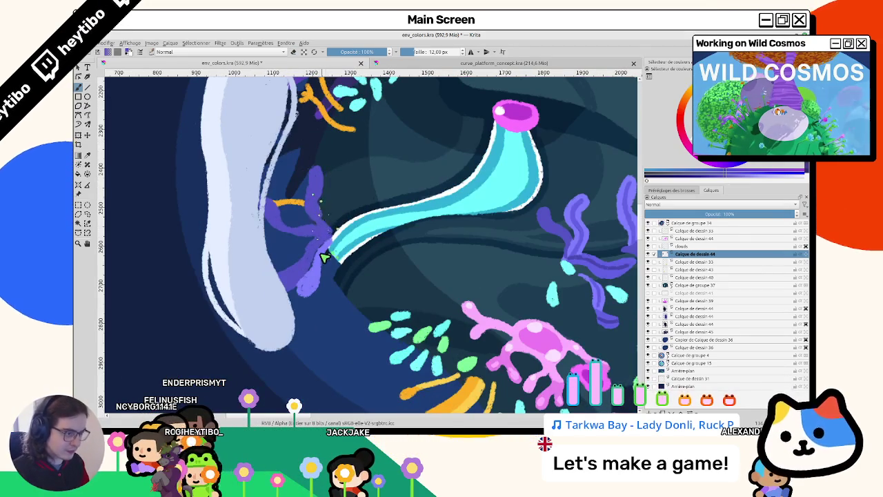
pyautogui.moveTo(331, 216); pyautogui.dragTo(345, 174)
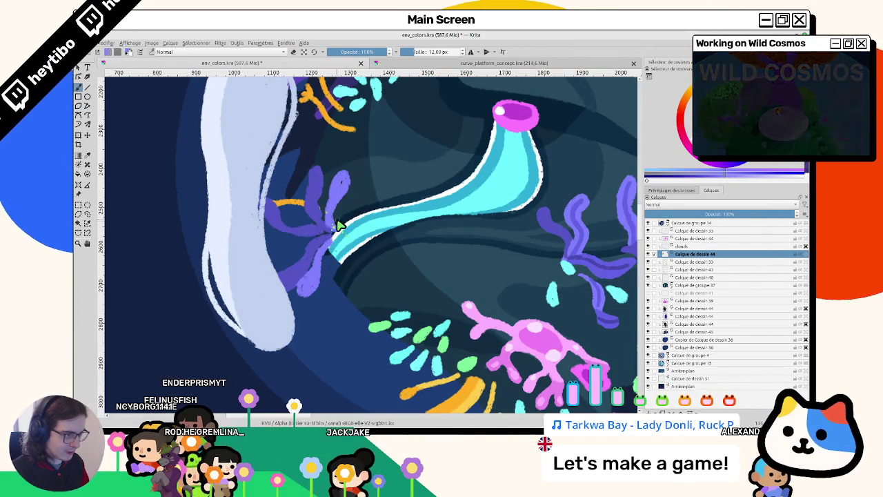
pyautogui.moveTo(339, 183); pyautogui.dragTo(276, 290)
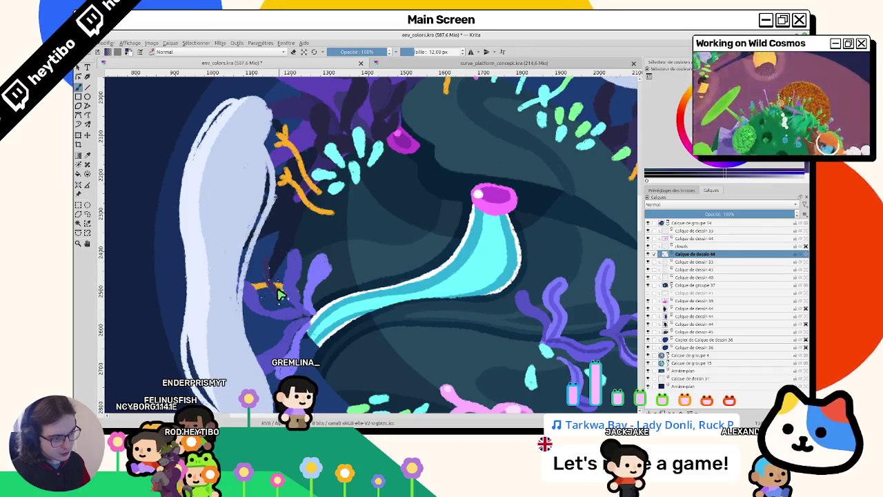
pyautogui.scroll(3, 573, 325)
pyautogui.scroll(2, 562, 322)
pyautogui.scroll(-5, 584, 319)
pyautogui.scroll(2, 334, 239)
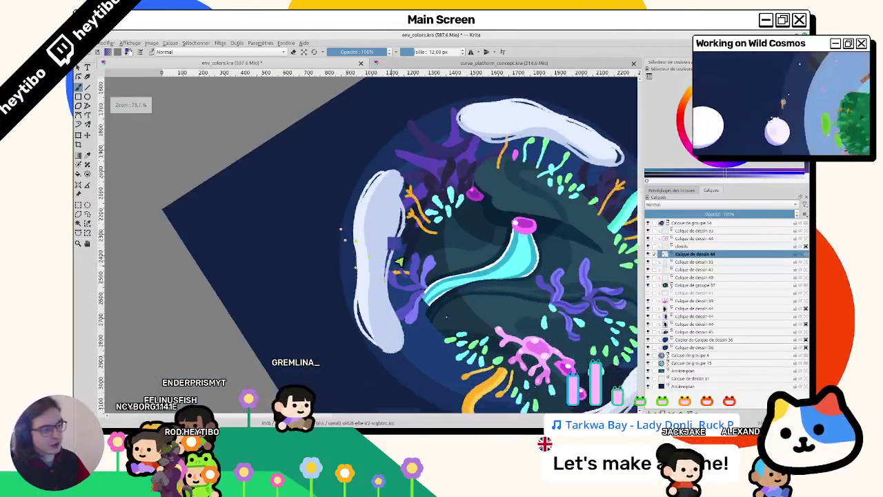
pyautogui.scroll(2, 334, 239)
pyautogui.moveTo(334, 239); pyautogui.dragTo(341, 223)
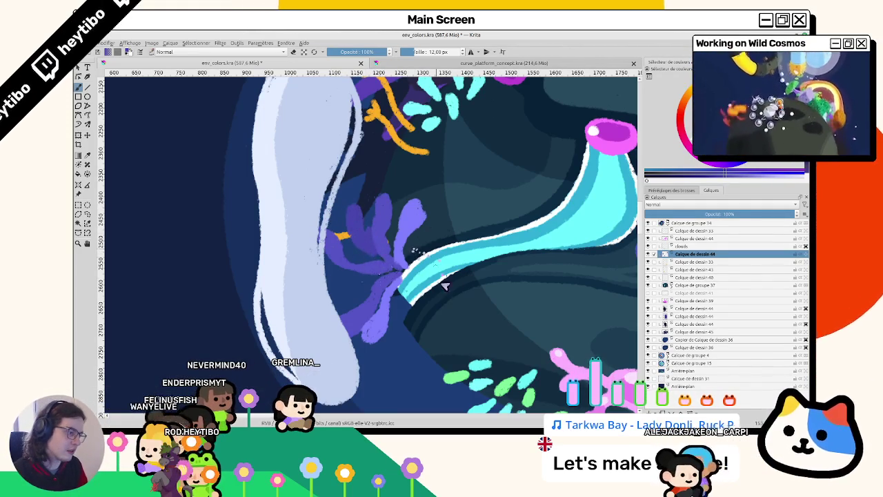
pyautogui.scroll(-5, 439, 276)
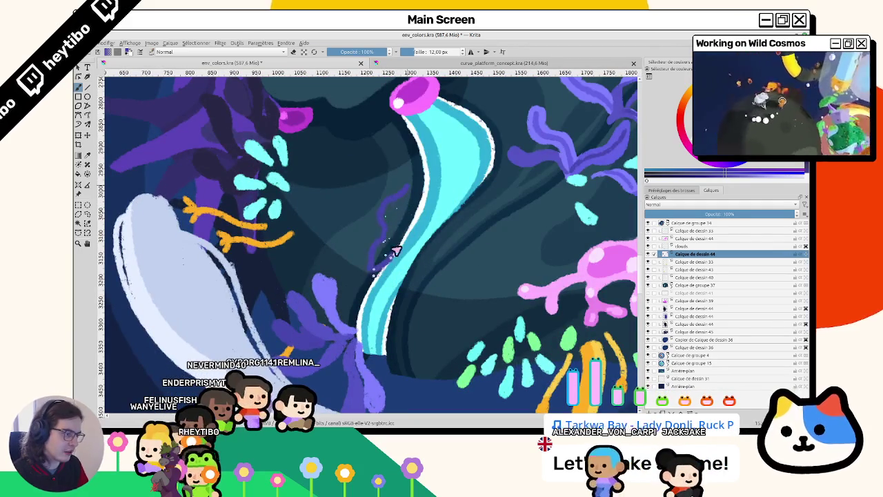
pyautogui.scroll(-2, 442, 250)
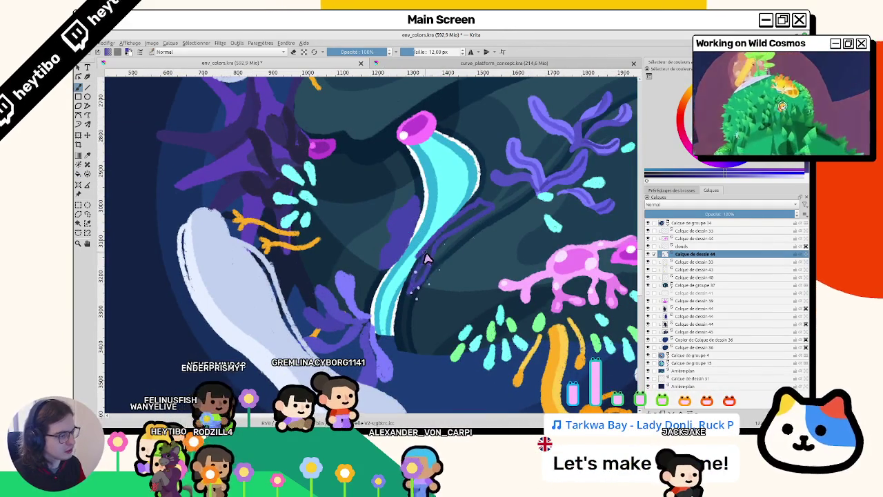
pyautogui.scroll(-5, 442, 257)
pyautogui.scroll(5, 463, 256)
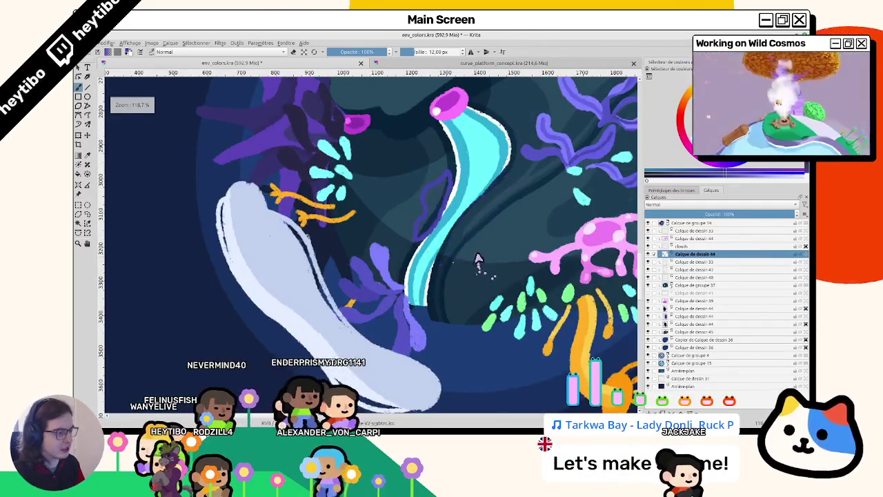
pyautogui.moveTo(477, 261); pyautogui.dragTo(387, 343)
pyautogui.scroll(-1, 387, 343)
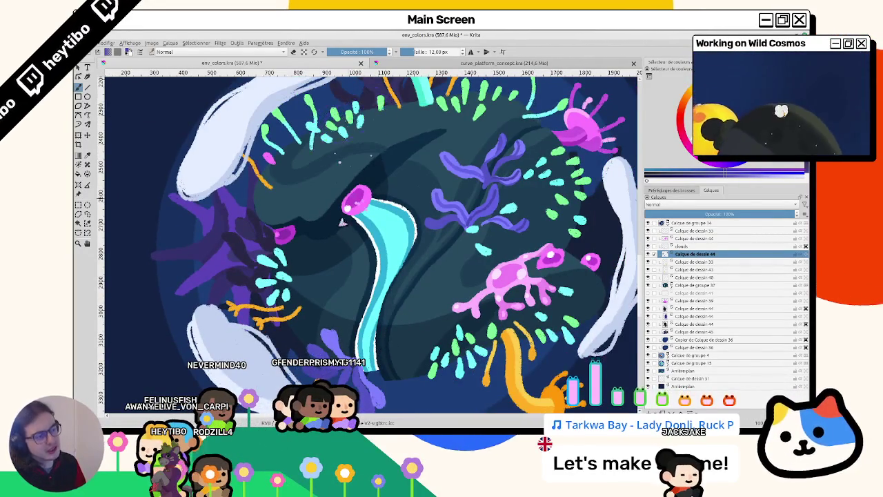
pyautogui.moveTo(347, 205); pyautogui.dragTo(366, 253)
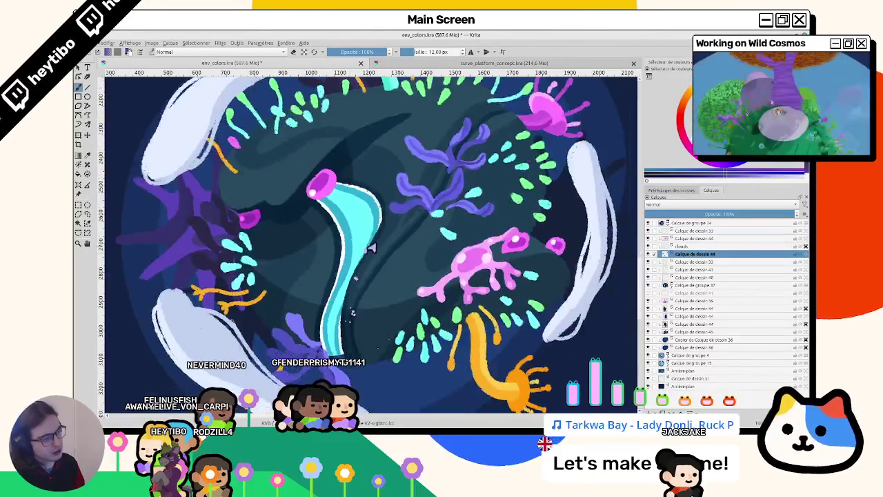
pyautogui.scroll(2, 460, 142)
pyautogui.moveTo(375, 263); pyautogui.dragTo(347, 181)
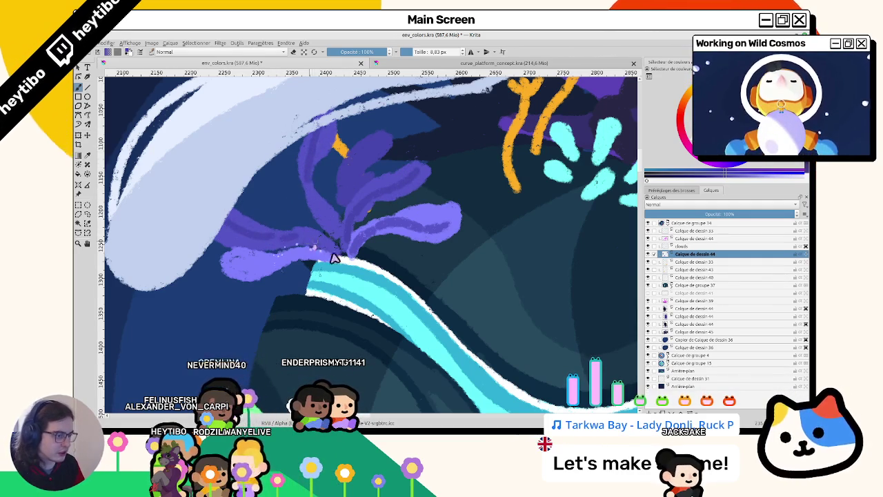
pyautogui.scroll(-5, 380, 269)
pyautogui.press('1')
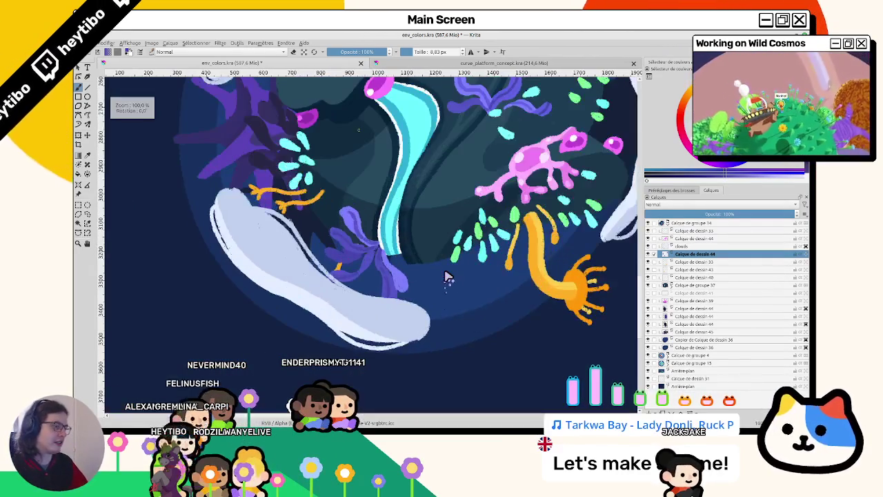
pyautogui.scroll(-2, 449, 278)
pyautogui.scroll(2, 386, 276)
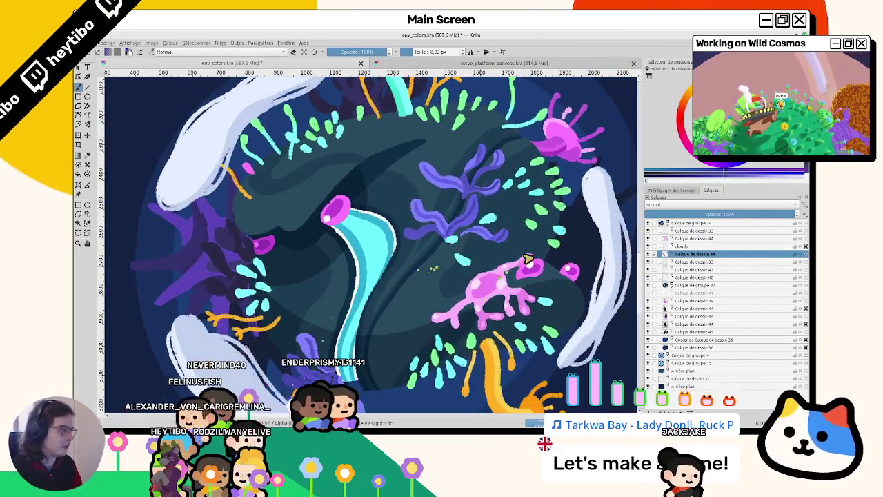
pyautogui.click(648, 254)
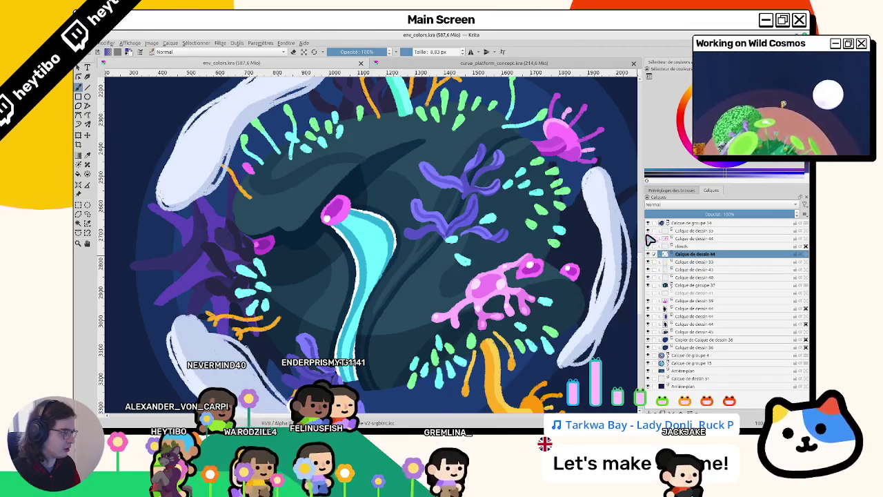
# Step: Paint a solid green algae shape along the cyan stream
pyautogui.click(647, 231)
pyautogui.click(648, 231)
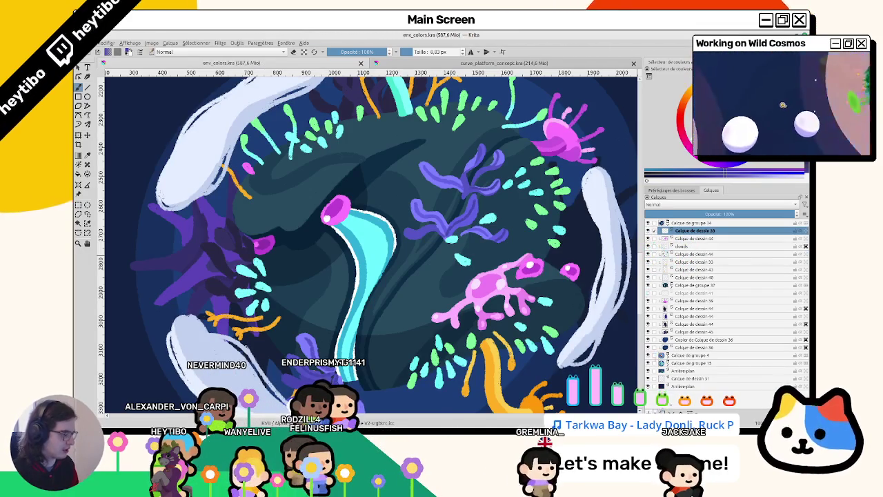
pyautogui.scroll(1, 367, 158)
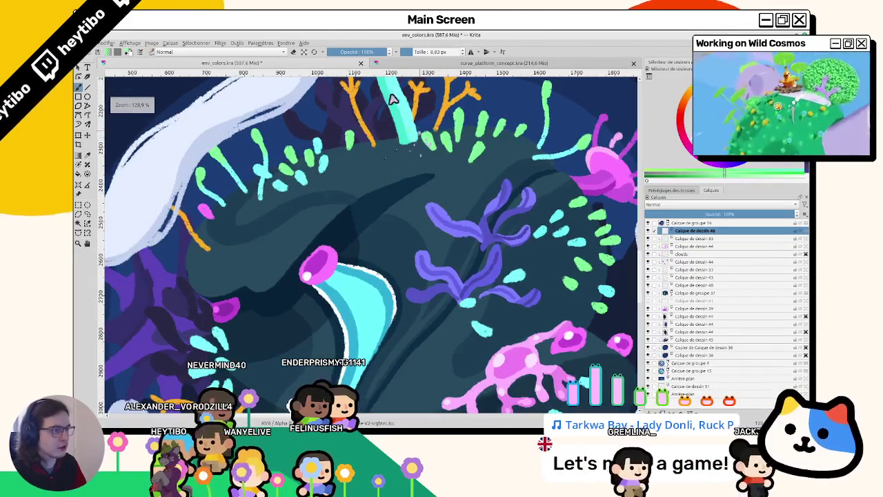
pyautogui.scroll(-3, 386, 303)
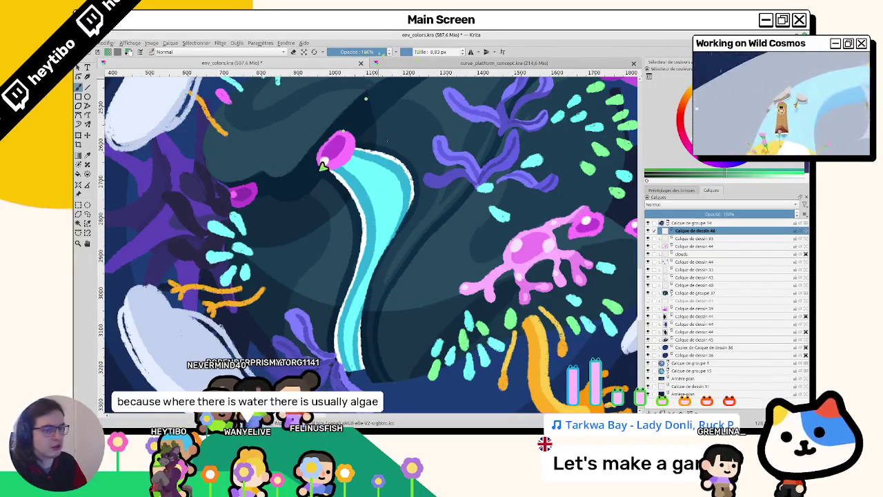
pyautogui.scroll(2, 349, 250)
pyautogui.scroll(-1, 366, 245)
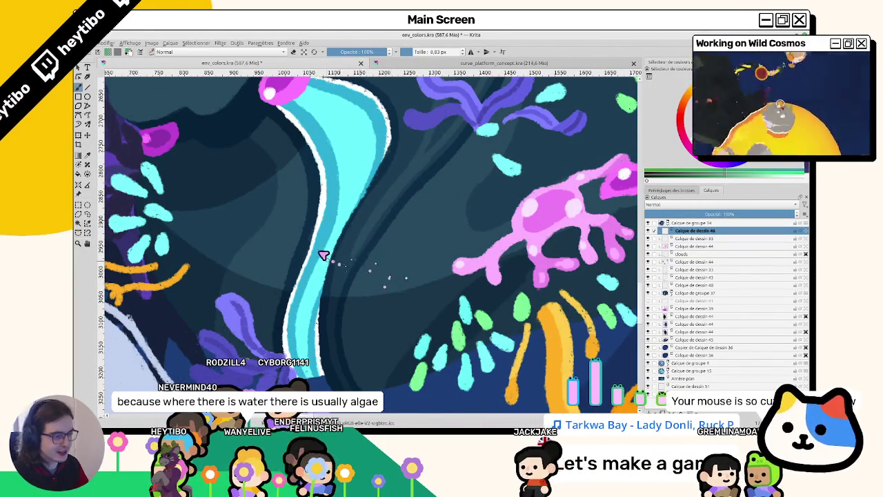
pyautogui.scroll(1, 336, 263)
pyautogui.moveTo(335, 306); pyautogui.dragTo(345, 270)
pyautogui.moveTo(337, 310)
pyautogui.mouseDown()
pyautogui.moveTo(406, 185)
pyautogui.moveTo(276, 316)
pyautogui.moveTo(393, 242)
pyautogui.moveTo(352, 262)
pyautogui.mouseUp()
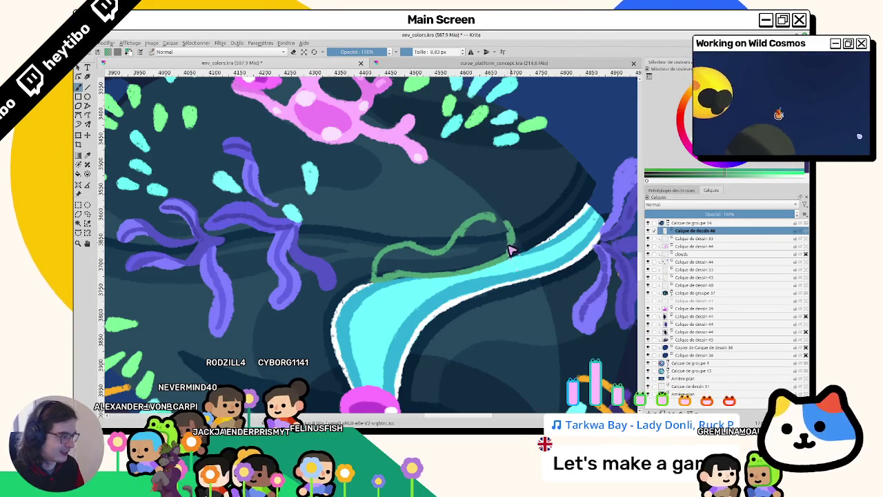
pyautogui.moveTo(492, 243)
pyautogui.mouseDown()
pyautogui.moveTo(444, 276)
pyautogui.moveTo(322, 252)
pyautogui.mouseUp()
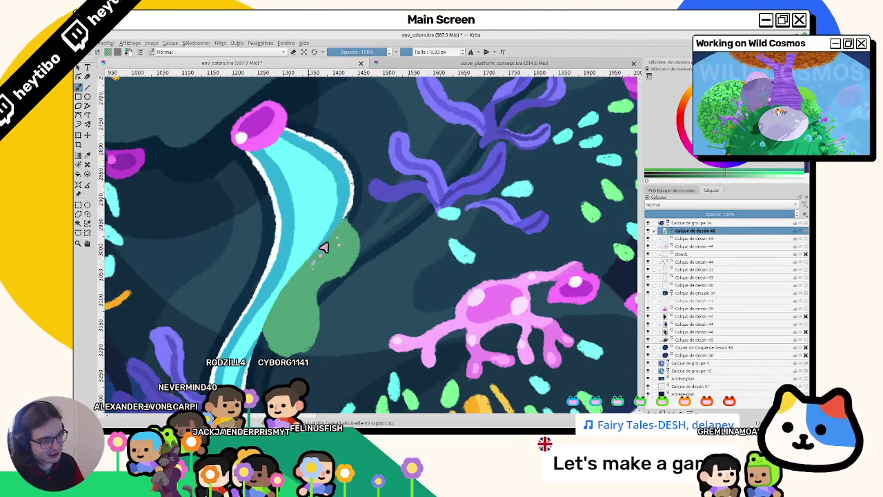
# Step: Check the shape in a mirrored view, then paint an orange blob beside the cyan tube
pyautogui.scroll(-2, 319, 253)
pyautogui.scroll(-3, 319, 252)
pyautogui.scroll(4, 338, 234)
pyautogui.scroll(1, 351, 223)
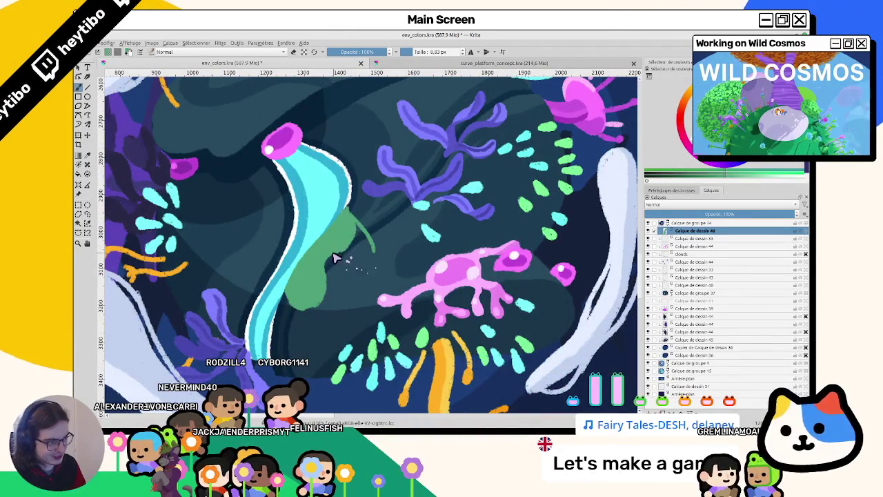
pyautogui.scroll(2, 349, 259)
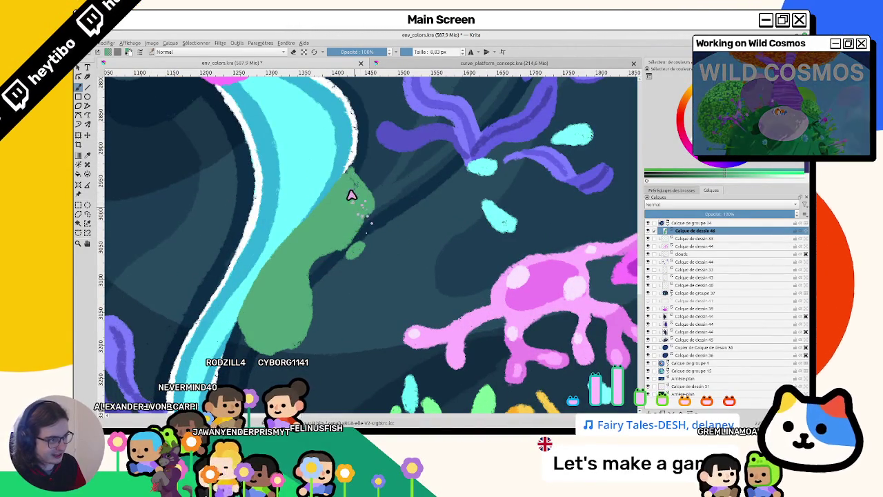
pyautogui.press('m')
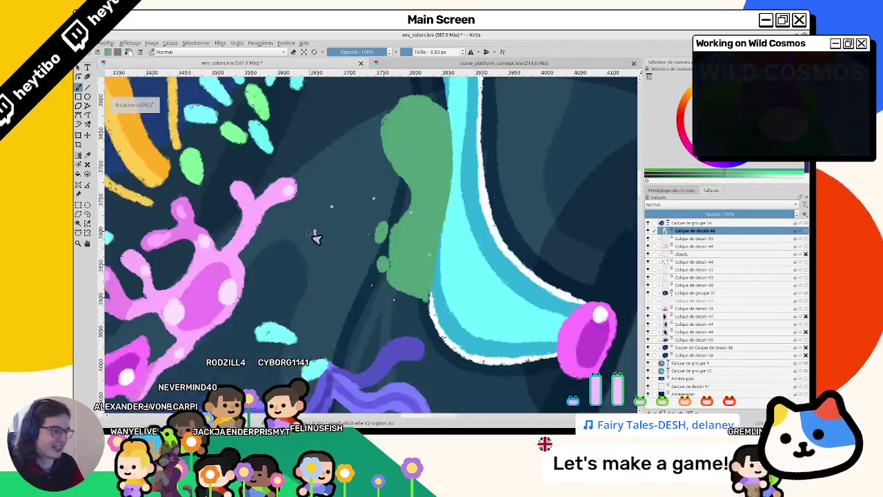
pyautogui.moveTo(394, 173); pyautogui.dragTo(341, 217)
pyautogui.scroll(-3, 352, 261)
pyautogui.scroll(-2, 409, 301)
pyautogui.scroll(3, 545, 332)
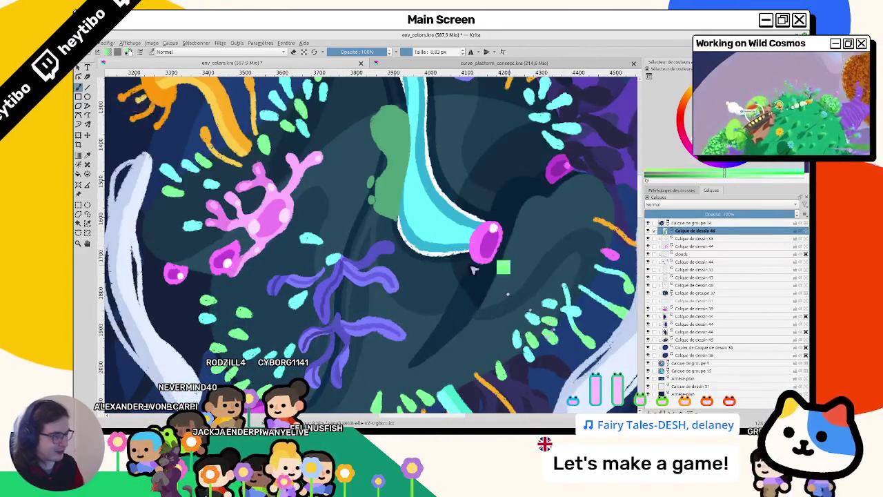
pyautogui.scroll(1, 386, 173)
pyautogui.scroll(1, 379, 172)
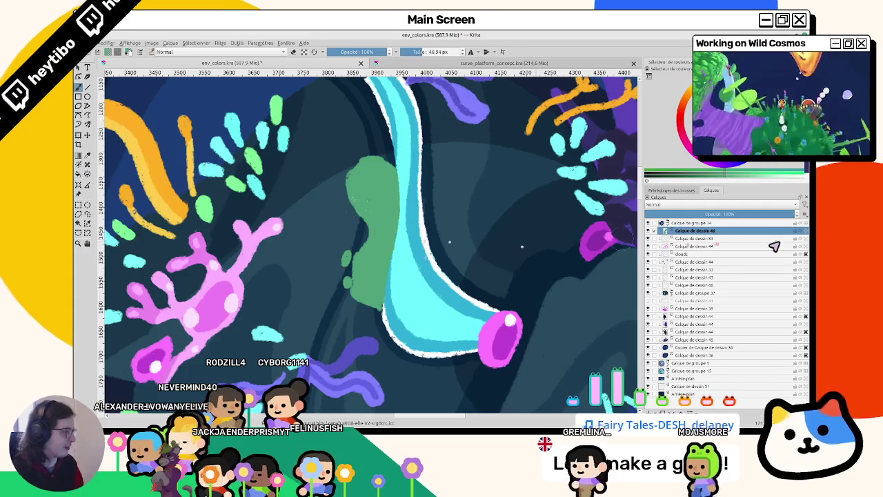
pyautogui.scroll(-2, 383, 343)
pyautogui.scroll(-2, 383, 343)
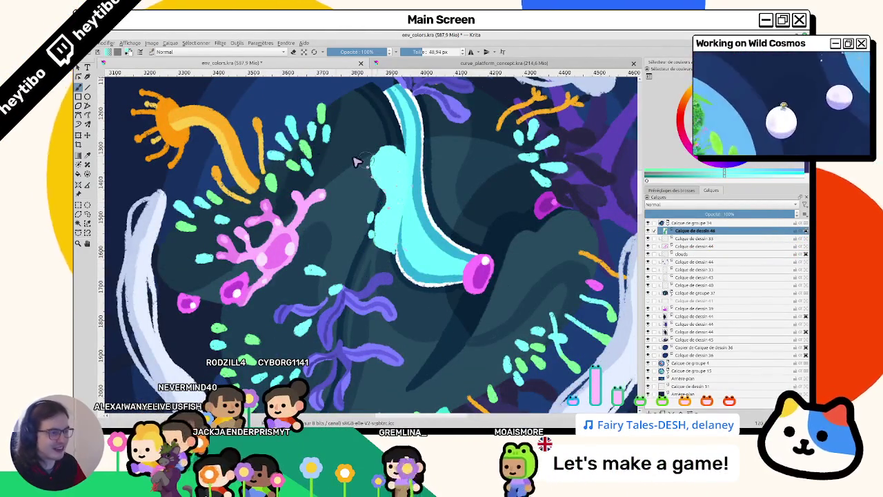
pyautogui.scroll(-1, 402, 234)
pyautogui.scroll(-1, 405, 276)
pyautogui.scroll(-1, 407, 324)
pyautogui.scroll(1, 408, 325)
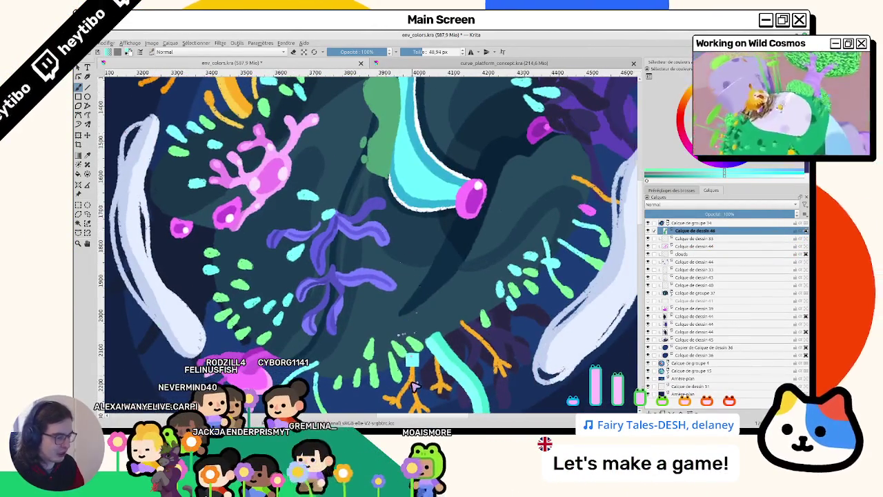
pyautogui.scroll(1, 406, 276)
pyautogui.moveTo(373, 238)
pyautogui.mouseDown()
pyautogui.moveTo(376, 172)
pyautogui.moveTo(402, 161)
pyautogui.moveTo(406, 293)
pyautogui.mouseUp()
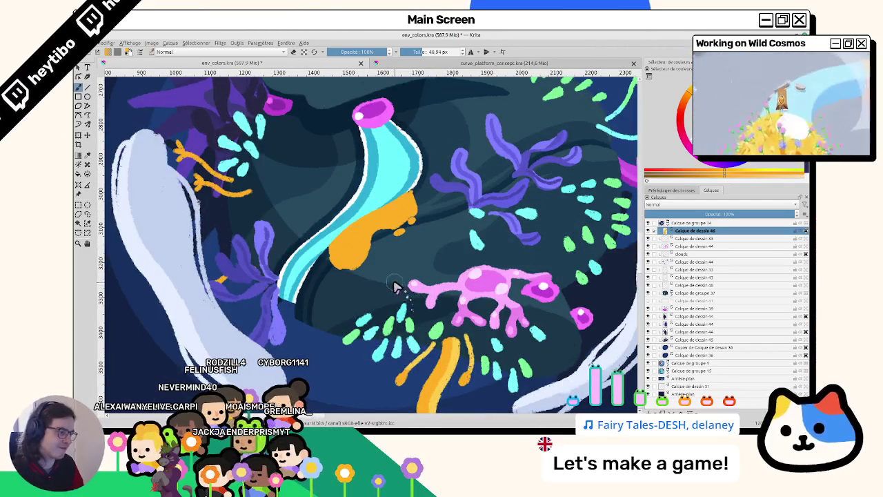
# Step: Fill the orange blob with magenta and shrink the brush to 12 px
pyautogui.press('5')
pyautogui.hotkey('shift', 'BackSpace')
pyautogui.moveTo(324, 190); pyautogui.dragTo(312, 238)
pyautogui.hotkey('ctrl', 'z')
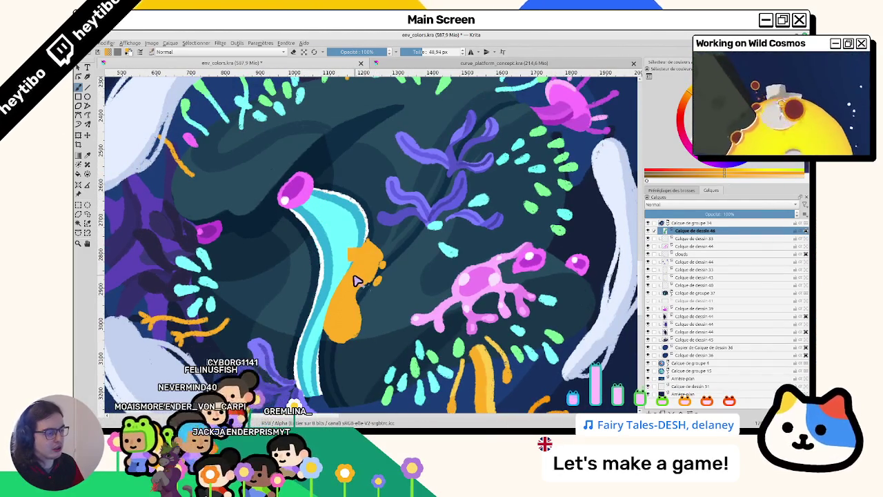
pyautogui.keyDown('ctrl'); pyautogui.click(580, 121); pyautogui.keyUp('ctrl')
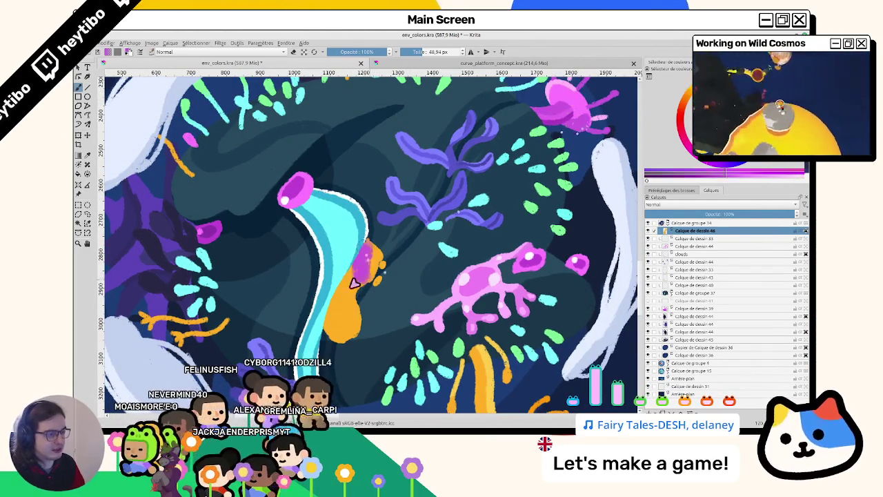
pyautogui.press('BackSpace')
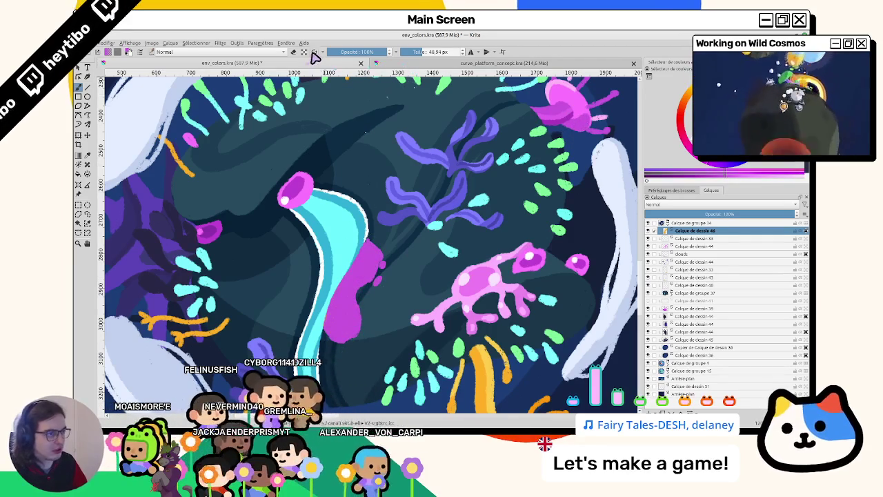
pyautogui.moveTo(375, 325); pyautogui.dragTo(378, 309)
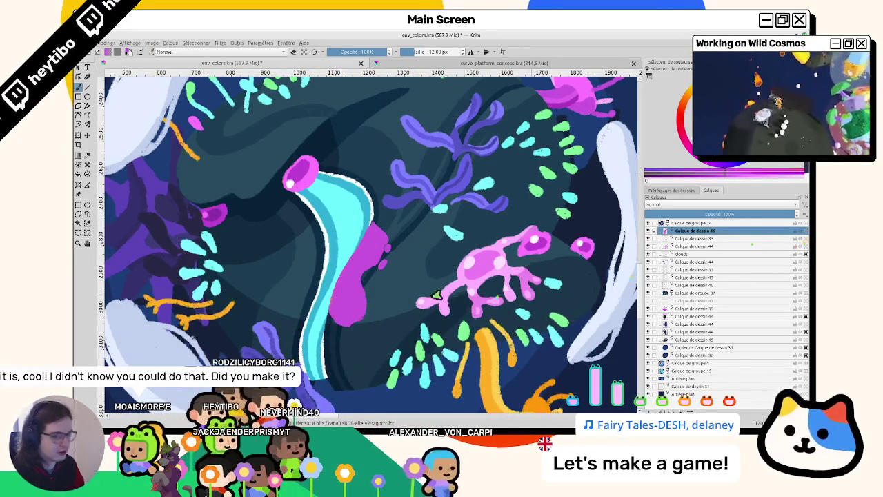
pyautogui.scroll(2, 336, 237)
pyautogui.scroll(2, 345, 245)
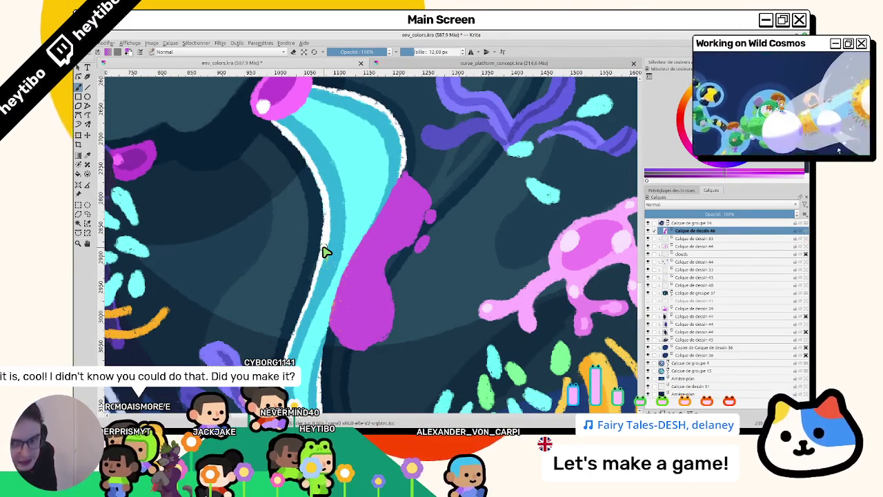
# Step: Speckle and extend the magenta growth along the tube, reshaping its top tip
pyautogui.moveTo(353, 310)
pyautogui.mouseDown()
pyautogui.moveTo(336, 297)
pyautogui.moveTo(339, 319)
pyautogui.moveTo(343, 304)
pyautogui.mouseUp()
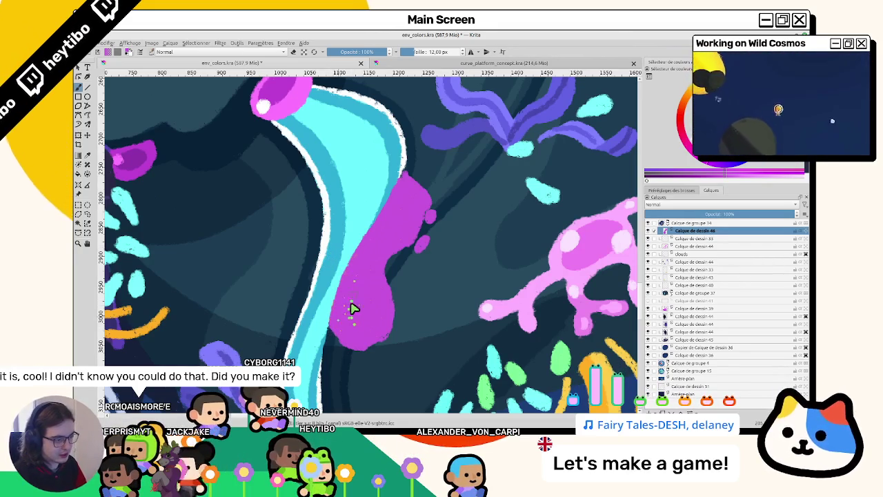
pyautogui.moveTo(405, 264); pyautogui.dragTo(430, 227)
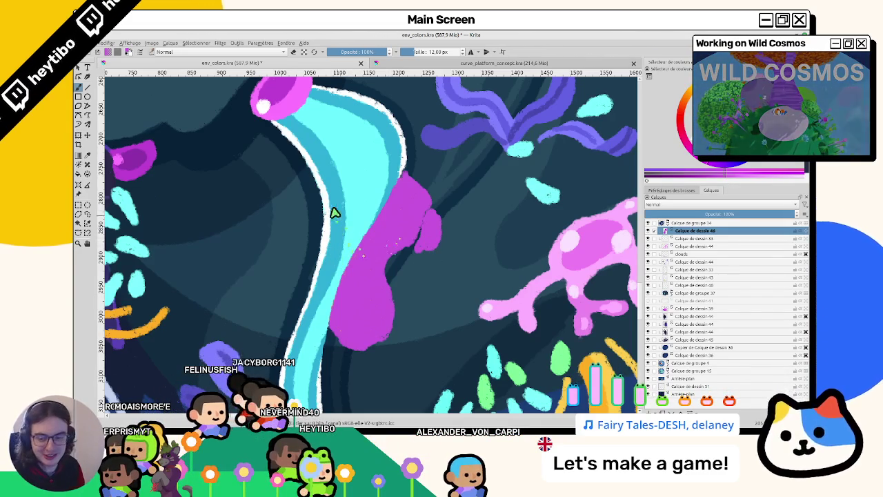
pyautogui.moveTo(384, 254); pyautogui.dragTo(350, 247)
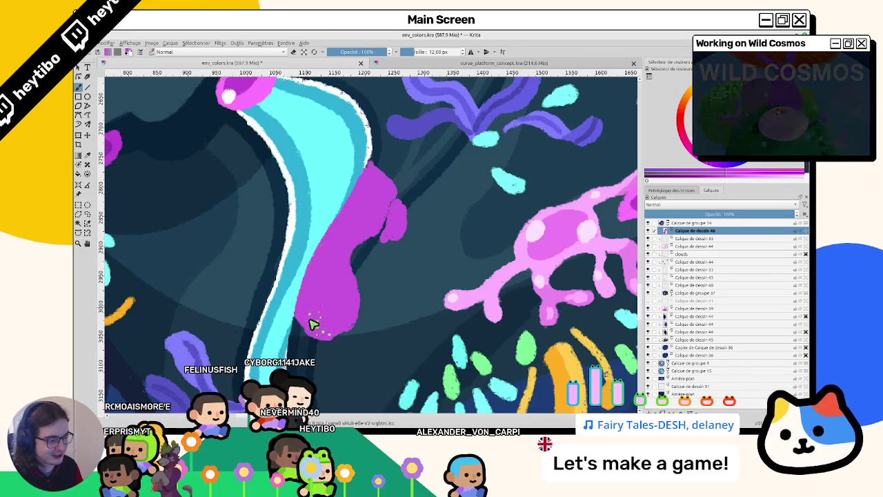
pyautogui.moveTo(314, 324); pyautogui.dragTo(378, 245)
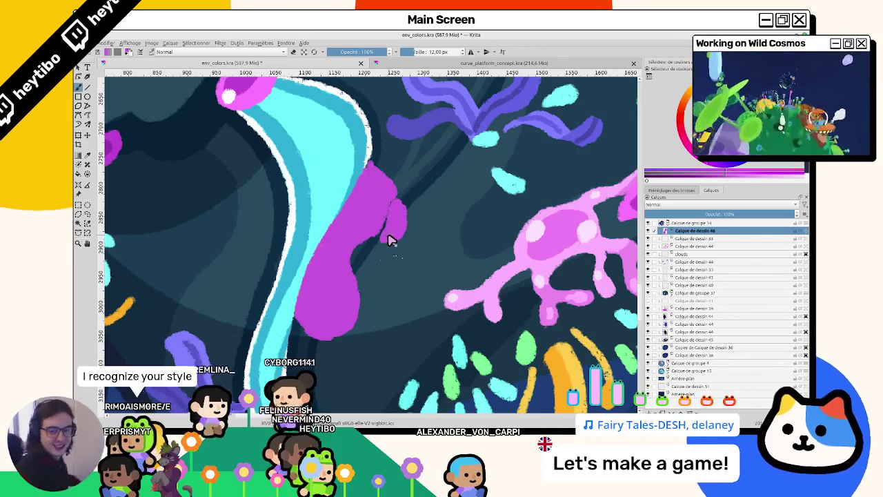
pyautogui.moveTo(306, 264); pyautogui.dragTo(301, 264)
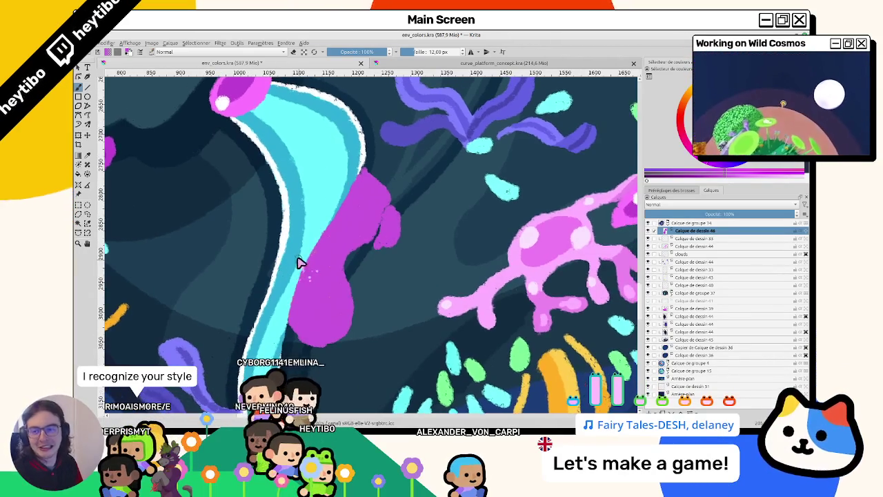
pyautogui.moveTo(336, 231); pyautogui.dragTo(369, 215)
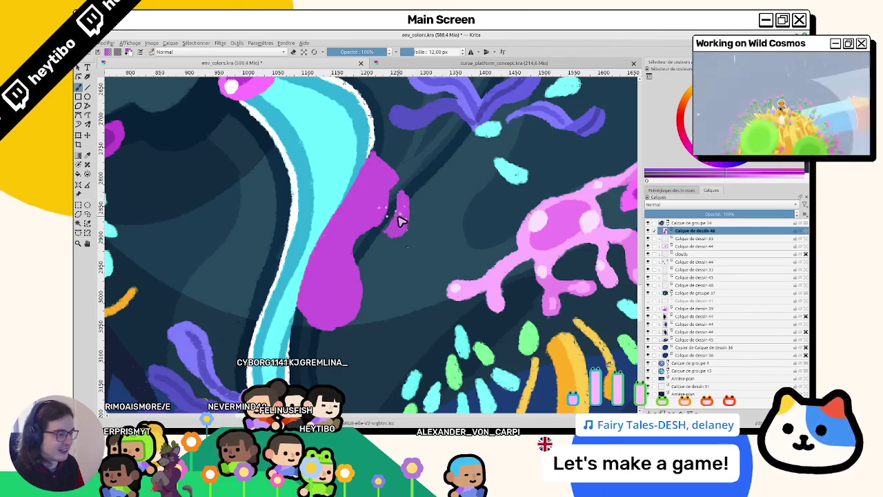
pyautogui.press('m')
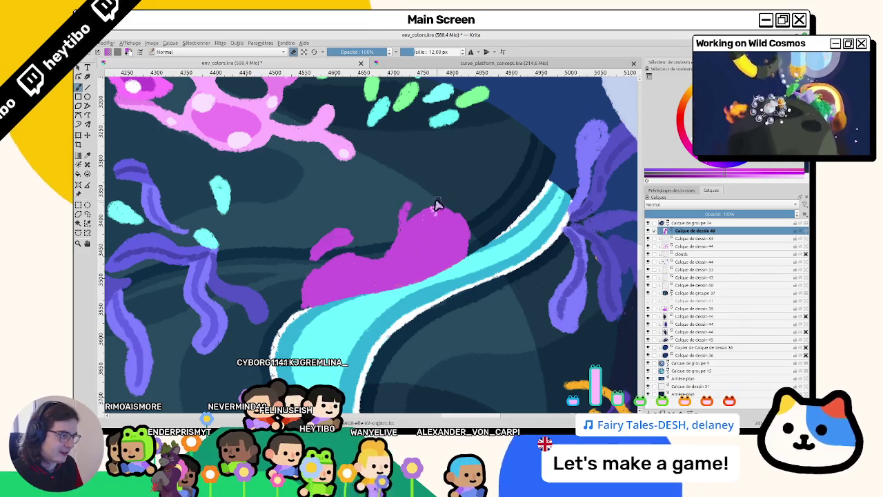
pyautogui.moveTo(407, 239); pyautogui.dragTo(400, 215)
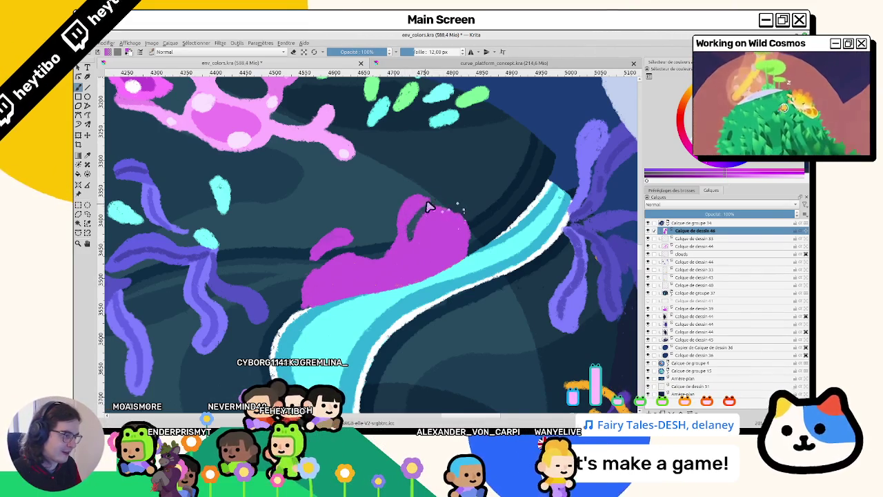
pyautogui.moveTo(458, 221)
pyautogui.mouseDown()
pyautogui.moveTo(424, 158)
pyautogui.moveTo(285, 234)
pyautogui.mouseUp()
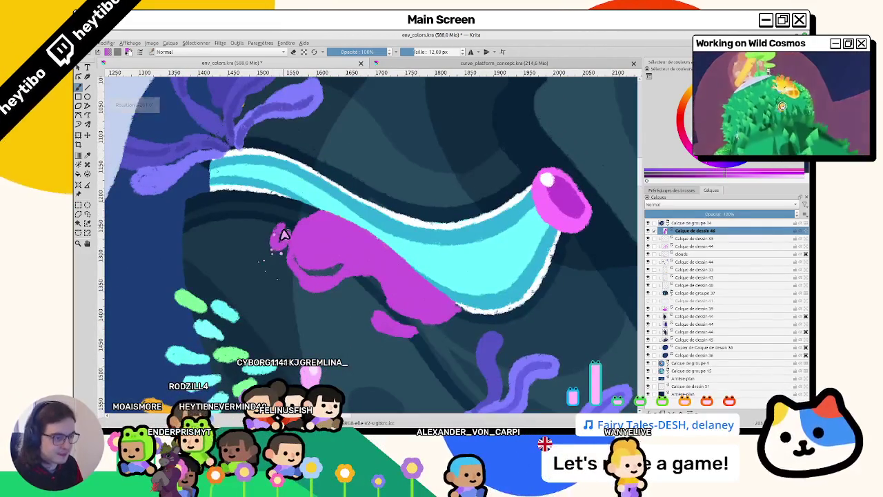
pyautogui.scroll(-5, 357, 213)
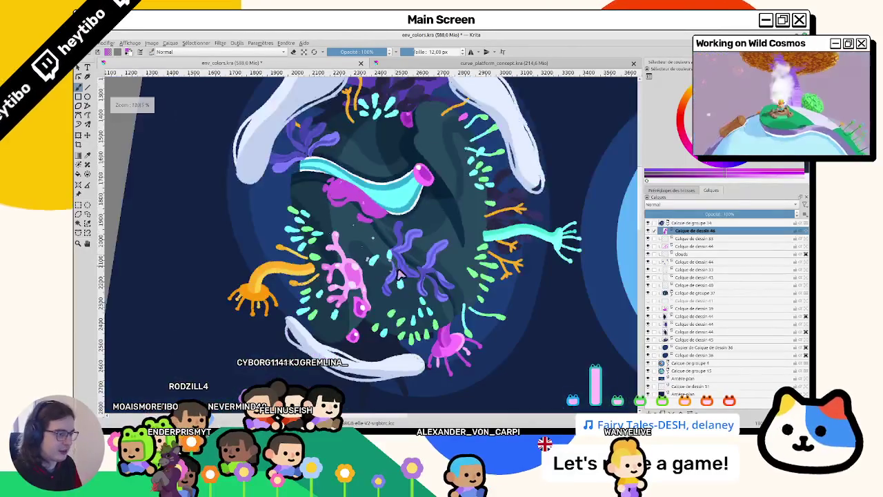
# Step: Rotate and pan around the growth, then reset zoom to 100% and rotation to 0°
pyautogui.scroll(5, 355, 306)
pyautogui.scroll(5, 331, 226)
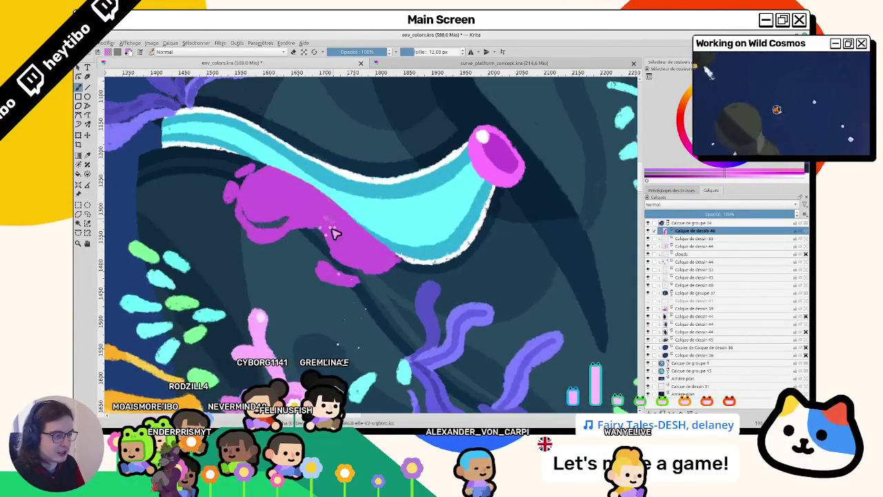
pyautogui.press('5')
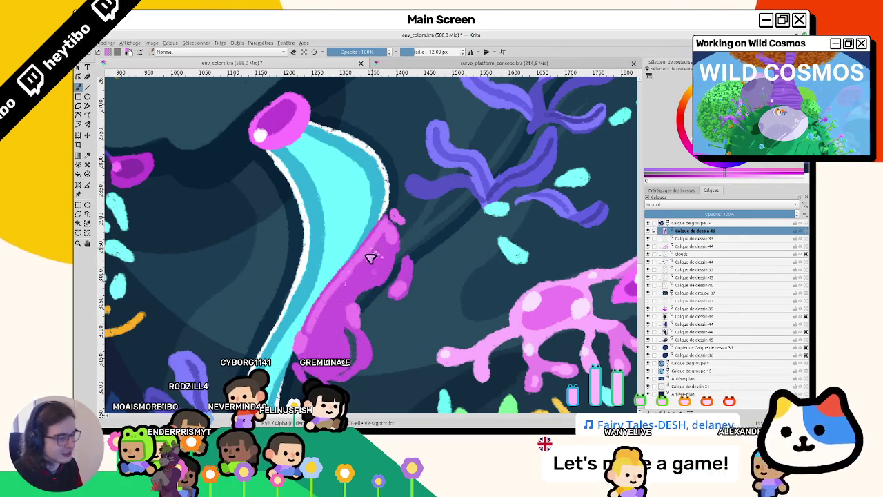
pyautogui.moveTo(447, 252); pyautogui.dragTo(401, 220)
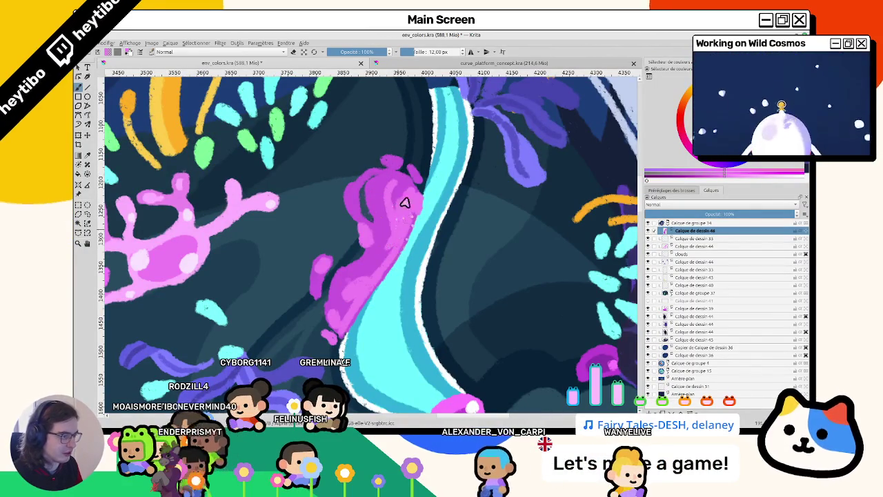
pyautogui.moveTo(386, 258)
pyautogui.mouseDown()
pyautogui.moveTo(302, 324)
pyautogui.moveTo(325, 252)
pyautogui.mouseUp()
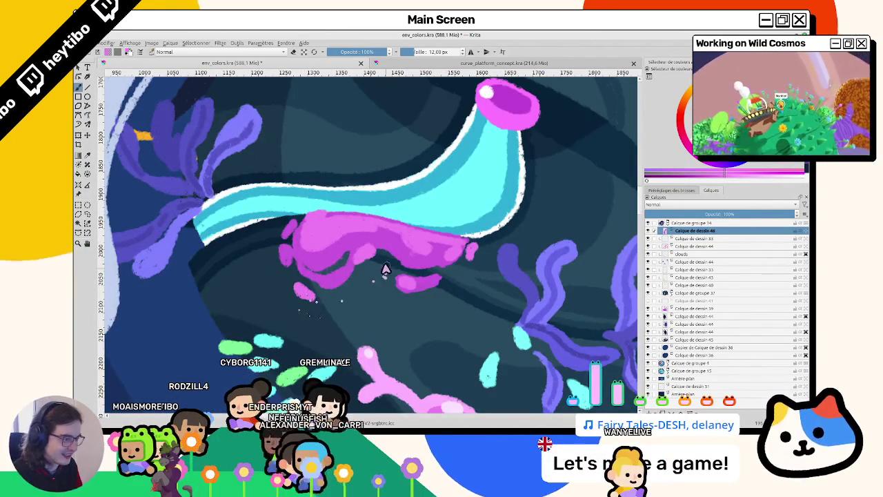
pyautogui.moveTo(391, 269); pyautogui.dragTo(406, 198)
pyautogui.press('1')
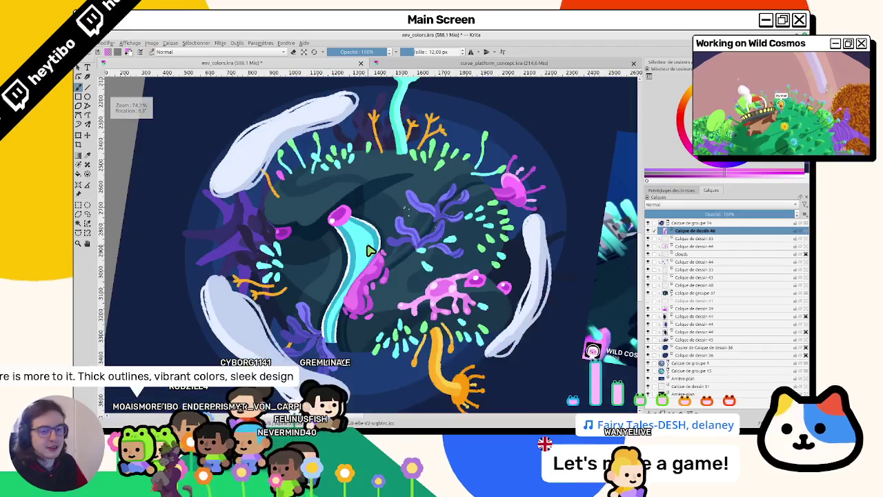
pyautogui.press('5')
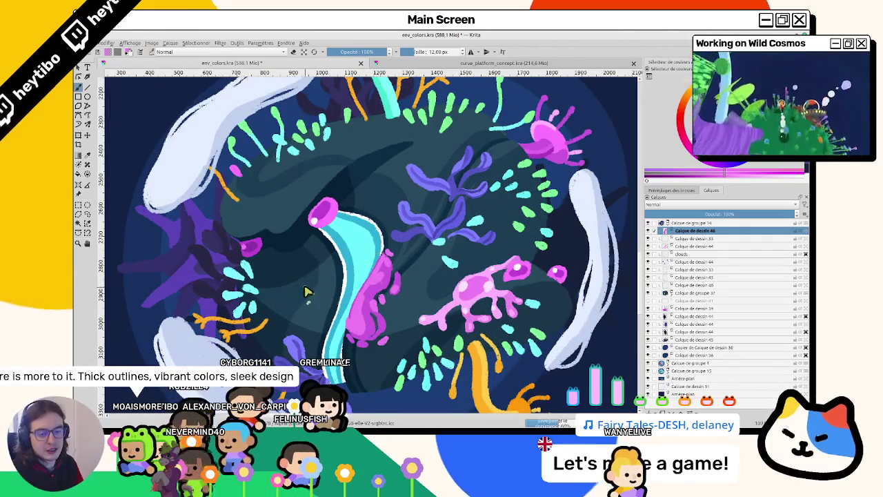
# Step: Draw a thin purple loop outline just left of the cyan stalk
pyautogui.scroll(2, 370, 299)
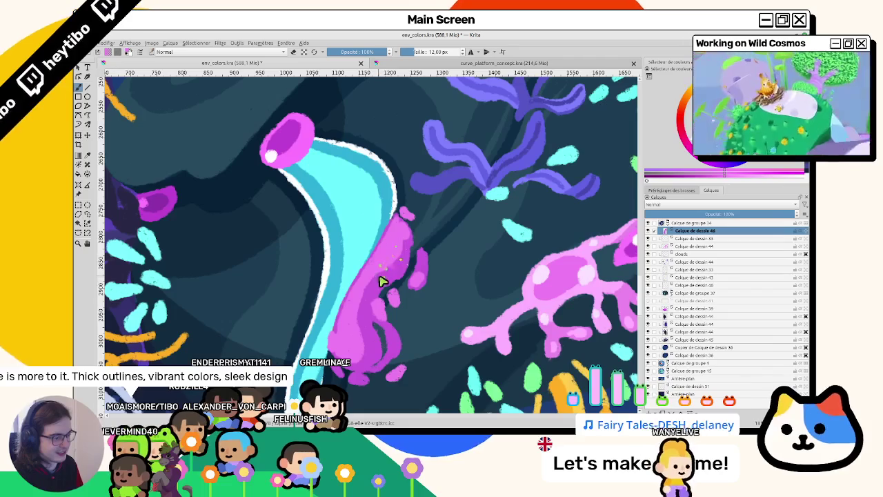
pyautogui.scroll(-3, 374, 301)
pyautogui.scroll(3, 371, 312)
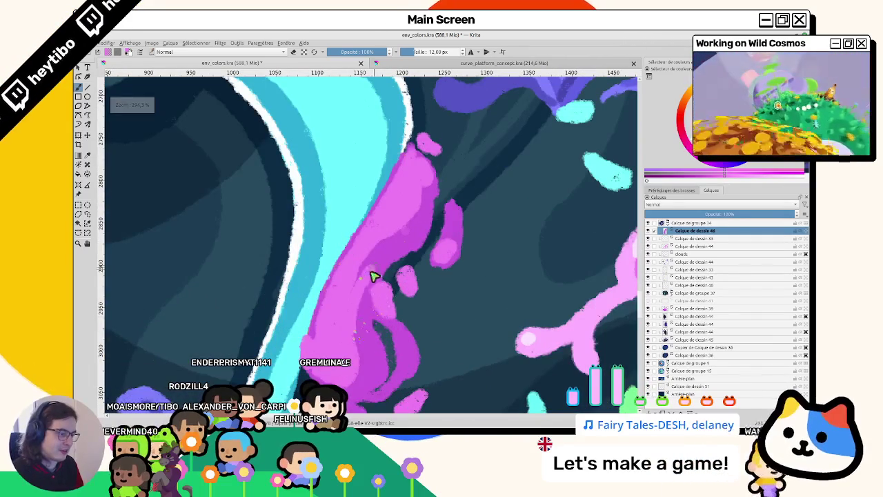
pyautogui.scroll(-2, 368, 293)
pyautogui.scroll(-2, 372, 296)
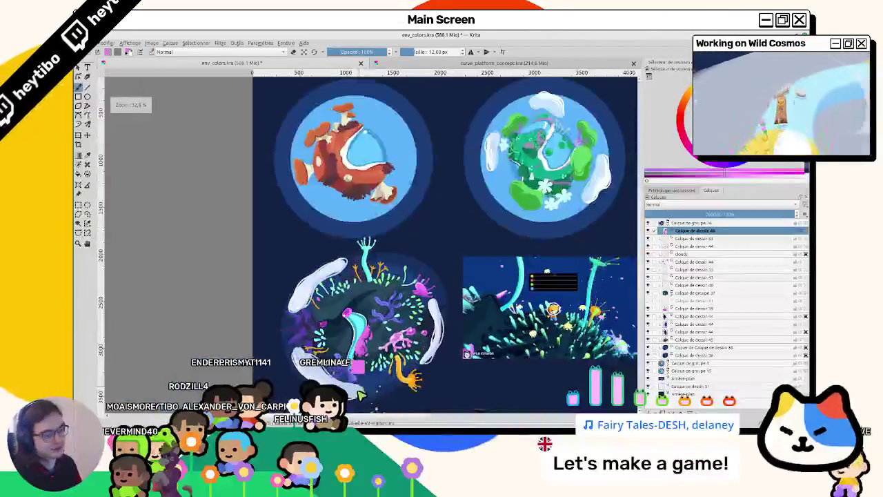
pyautogui.scroll(2, 383, 304)
pyautogui.scroll(2, 391, 308)
pyautogui.scroll(-1, 383, 308)
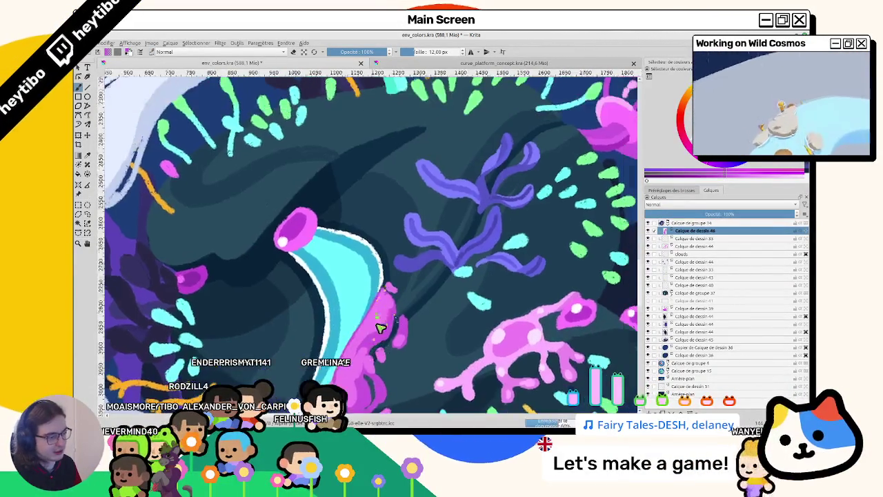
pyautogui.scroll(-2, 376, 314)
pyautogui.scroll(4, 428, 234)
pyautogui.scroll(-3, 434, 229)
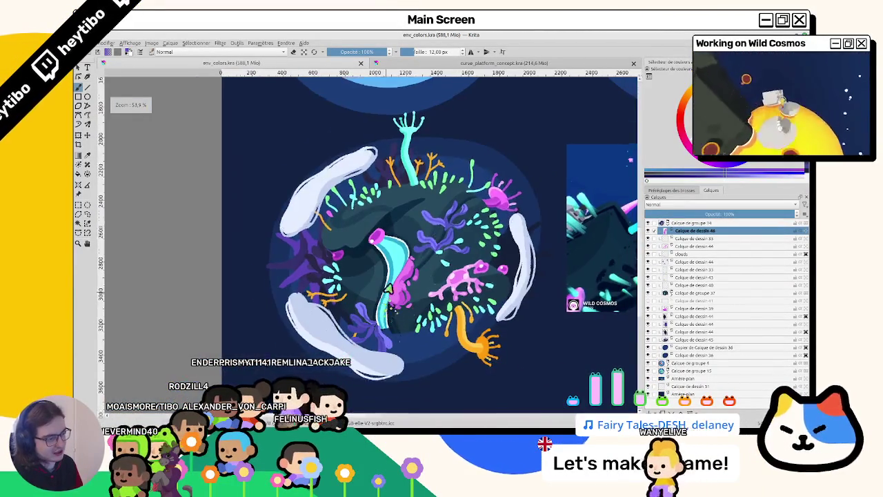
pyautogui.scroll(2, 376, 256)
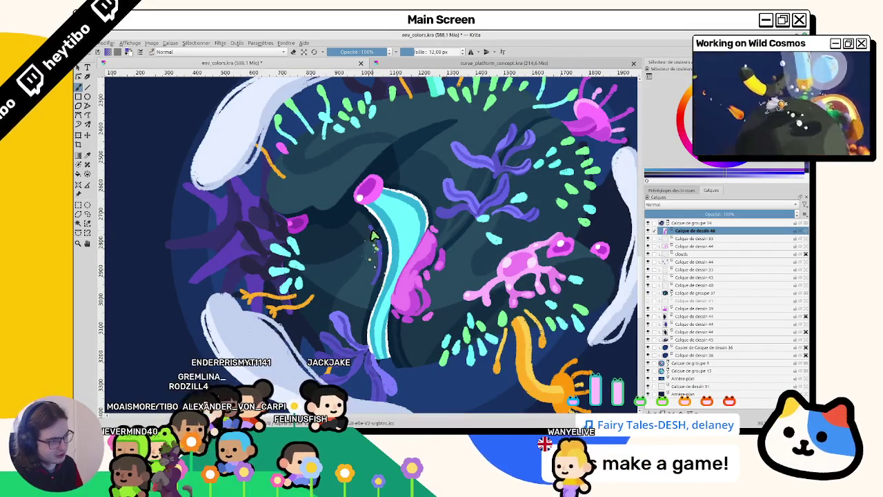
pyautogui.moveTo(373, 232); pyautogui.dragTo(361, 306)
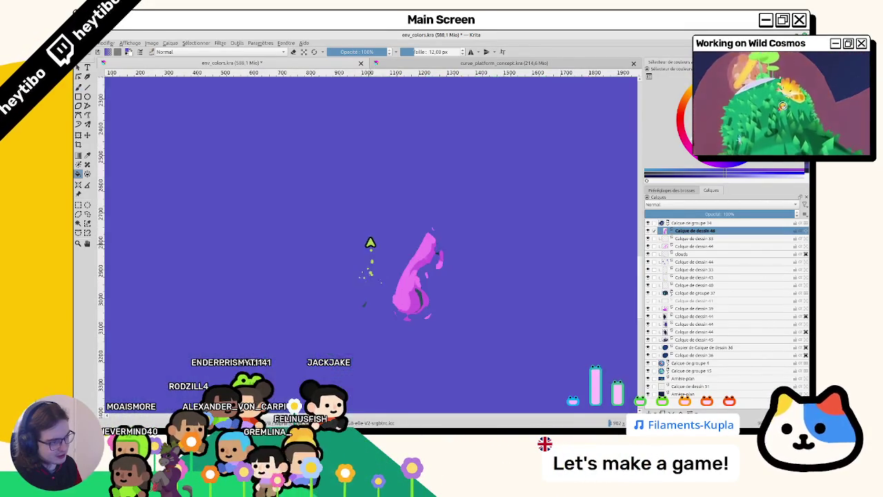
# Step: Fill the purple outline with a lighter uniform purple
pyautogui.moveTo(367, 243); pyautogui.dragTo(371, 231)
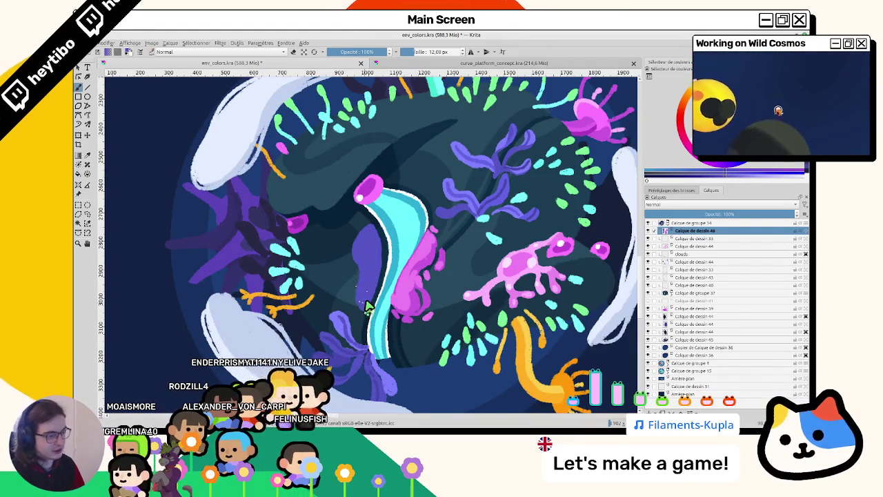
pyautogui.scroll(3, 476, 166)
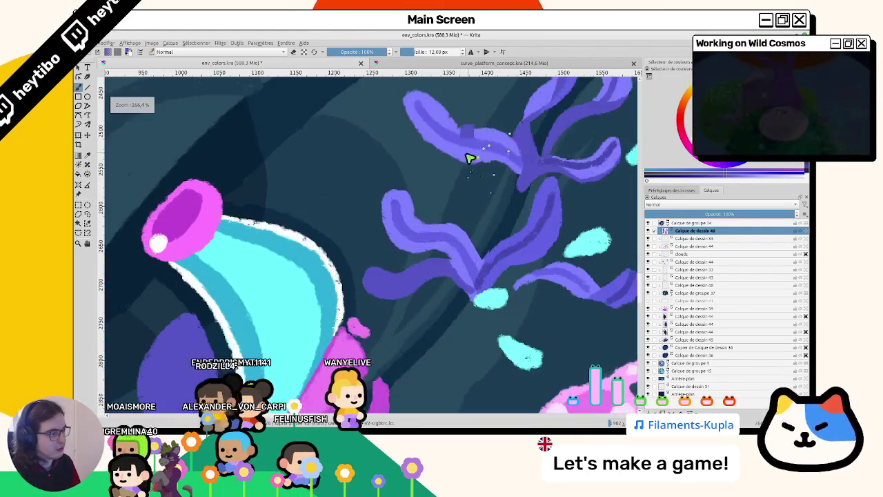
pyautogui.scroll(2, 552, 115)
pyautogui.scroll(2, 262, 193)
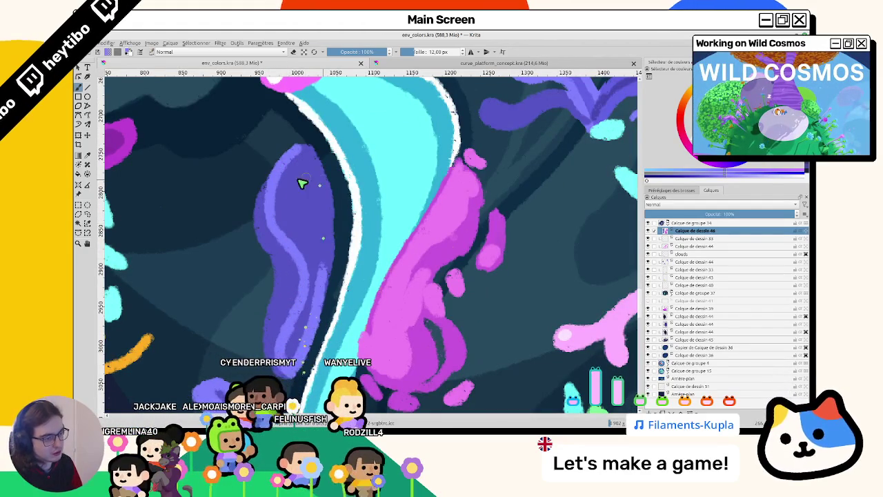
pyautogui.click(306, 223)
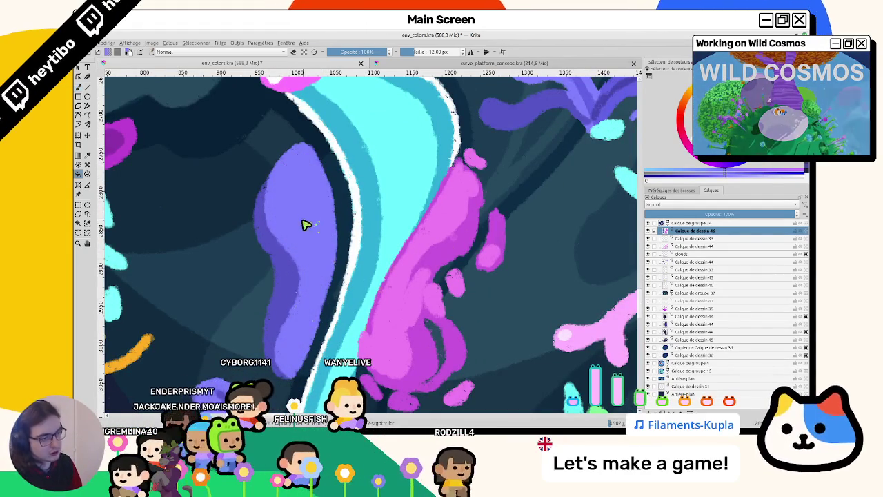
pyautogui.scroll(-6, 304, 224)
pyautogui.scroll(3, 304, 235)
pyautogui.scroll(3, 310, 255)
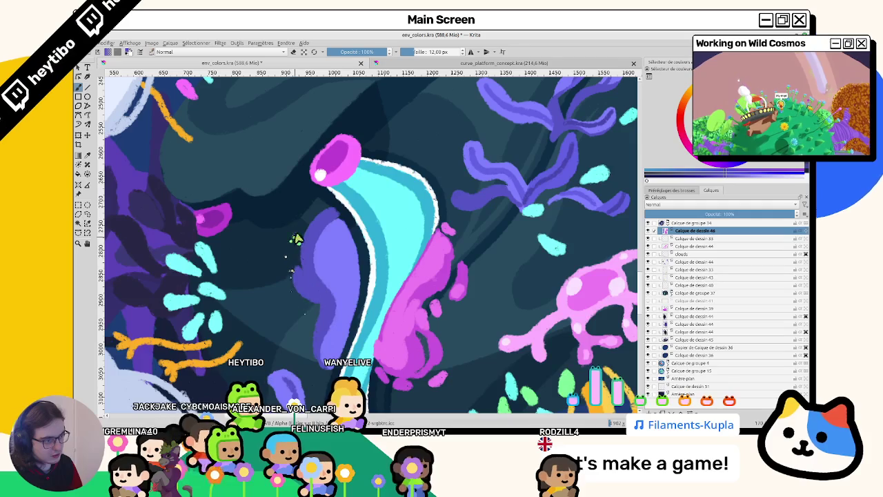
pyautogui.scroll(-3, 305, 250)
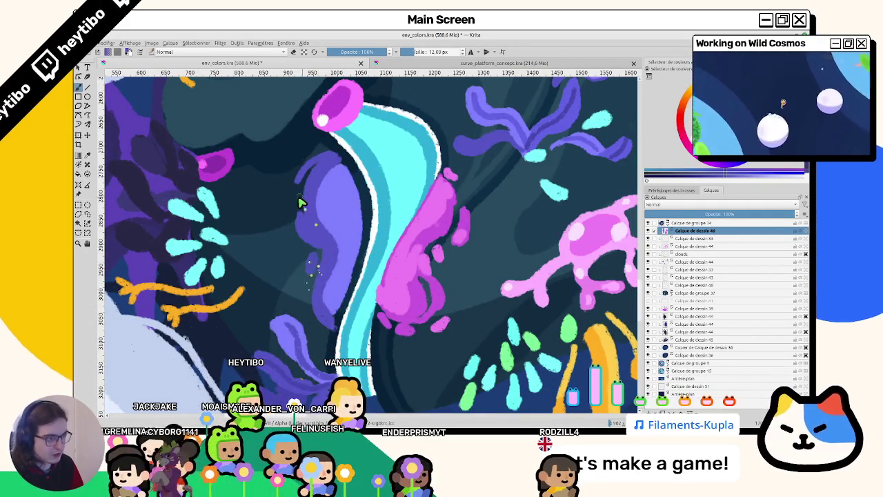
# Step: Dab light speckles across the purple blob, then reset the canvas rotation and zoom
pyautogui.moveTo(299, 207); pyautogui.dragTo(297, 237)
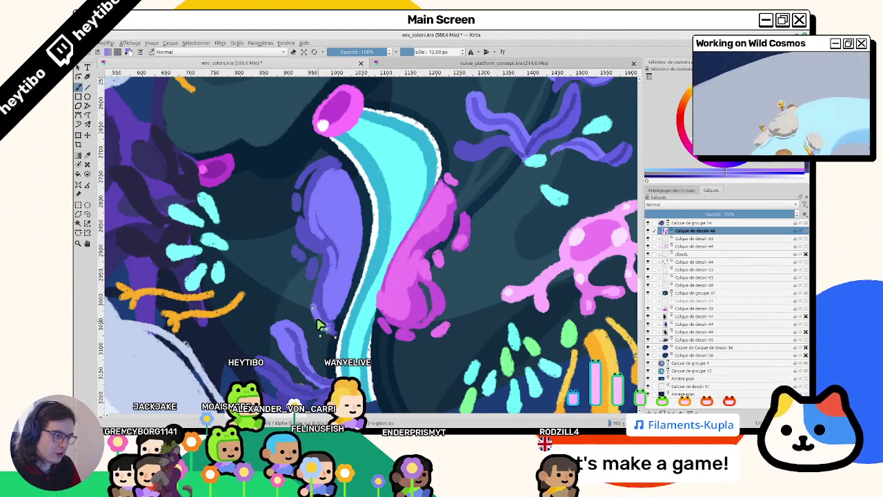
pyautogui.scroll(-5, 314, 322)
pyautogui.moveTo(314, 322); pyautogui.dragTo(257, 200)
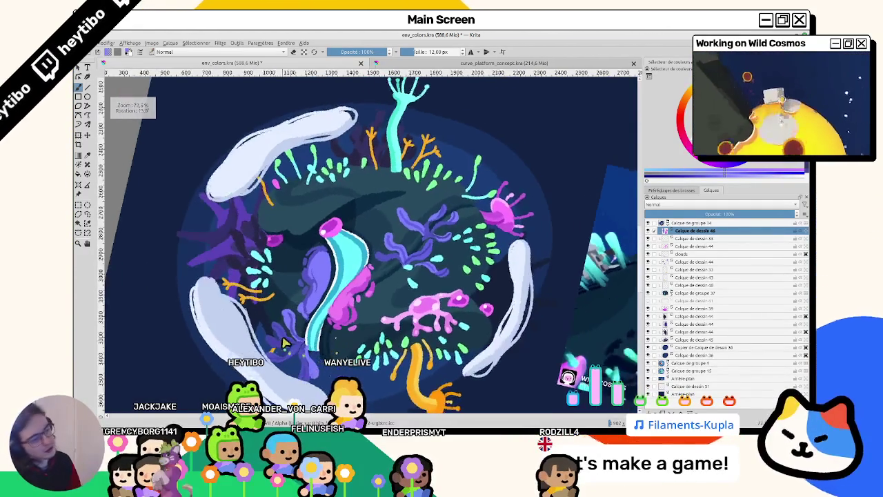
pyautogui.press('5')
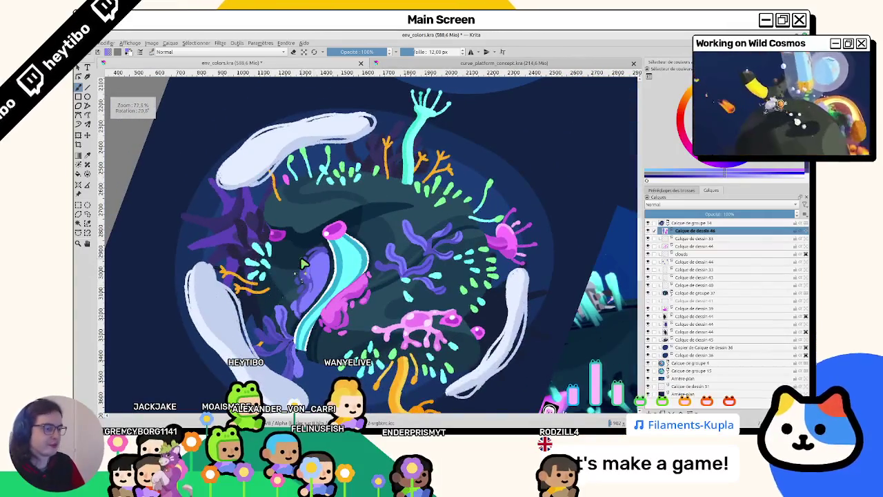
pyautogui.press('1')
pyautogui.scroll(2, 279, 295)
pyautogui.scroll(2, 318, 240)
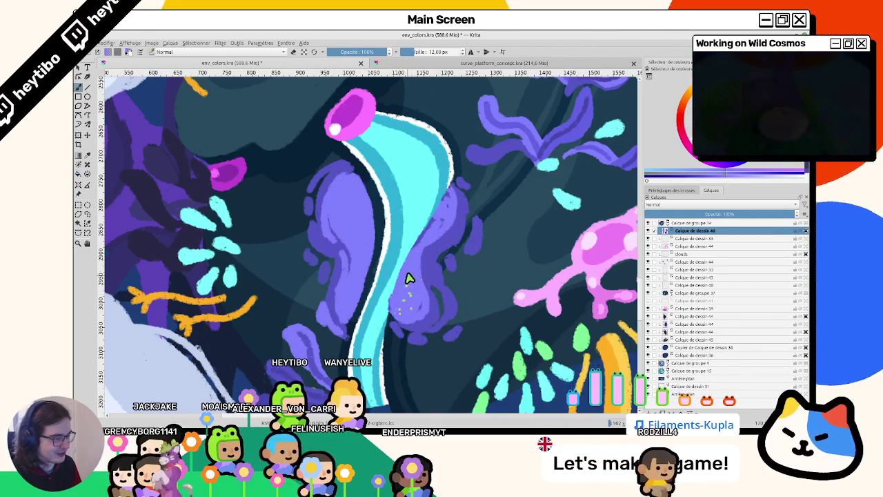
# Step: Paint light purple lobes right of the cyan stalk and return the canvas upright
pyautogui.moveTo(424, 308)
pyautogui.mouseDown()
pyautogui.moveTo(421, 241)
pyautogui.moveTo(442, 203)
pyautogui.moveTo(449, 211)
pyautogui.moveTo(428, 278)
pyautogui.moveTo(320, 207)
pyautogui.mouseUp()
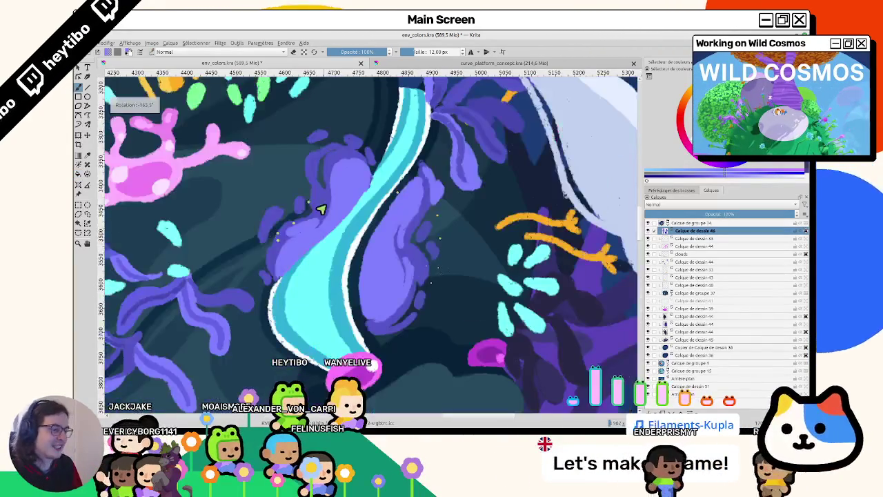
pyautogui.scroll(-3, 325, 227)
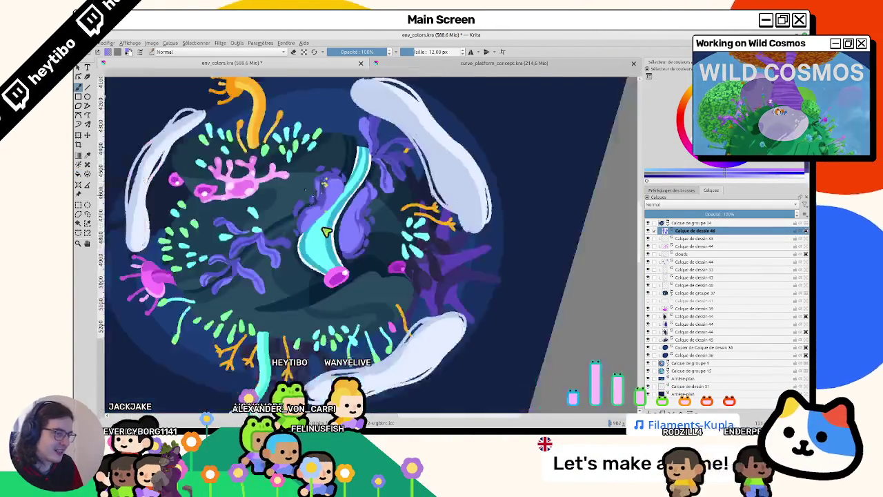
pyautogui.scroll(5, 326, 232)
pyautogui.scroll(-1, 283, 244)
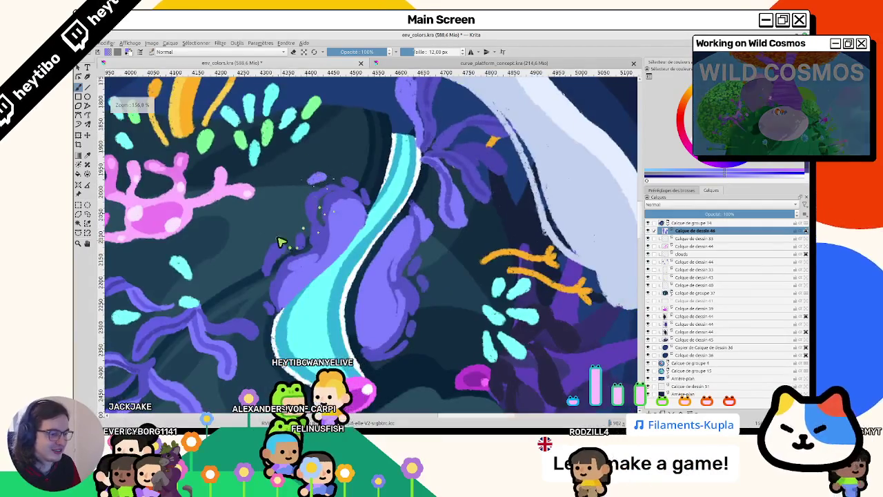
pyautogui.scroll(-1, 283, 244)
pyautogui.scroll(-2, 290, 262)
pyautogui.scroll(-2, 297, 283)
pyautogui.press('5')
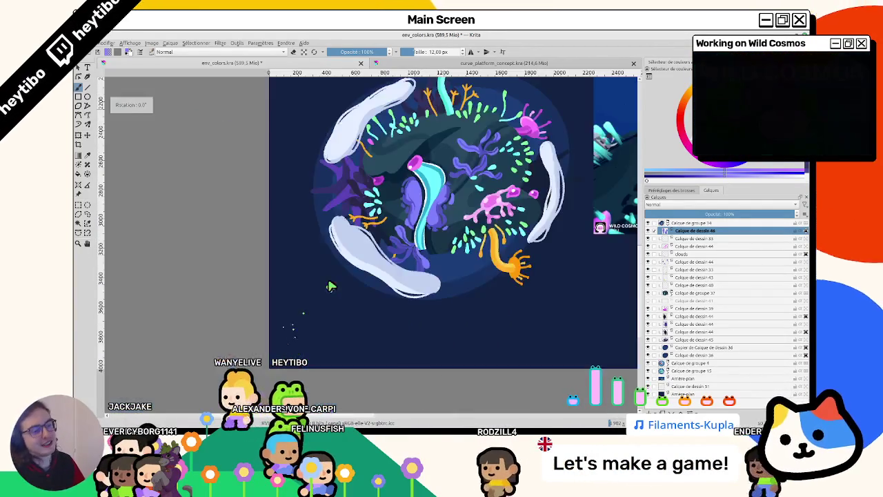
# Step: Zoom in and out to review the lobes, then open the Filtre menu
pyautogui.scroll(3, 330, 288)
pyautogui.scroll(-1, 332, 290)
pyautogui.scroll(-2, 324, 294)
pyautogui.scroll(1, 267, 309)
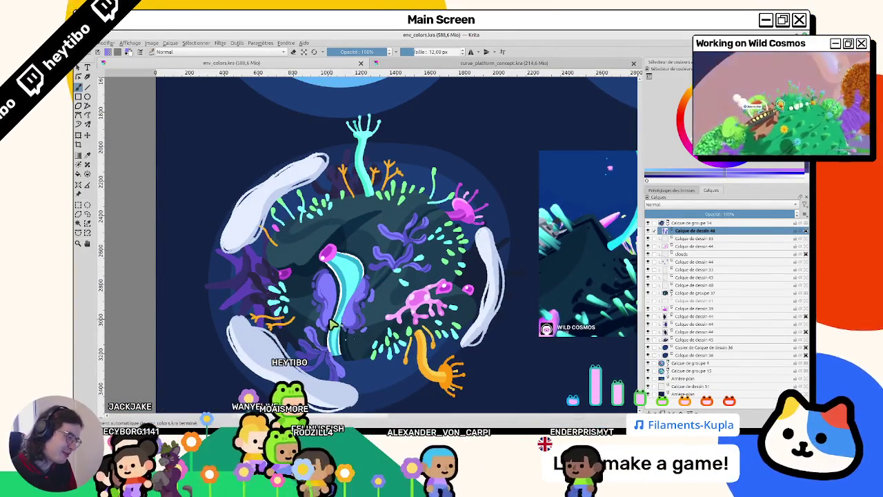
pyautogui.scroll(2, 332, 321)
pyautogui.scroll(-2, 345, 289)
pyautogui.scroll(2, 379, 238)
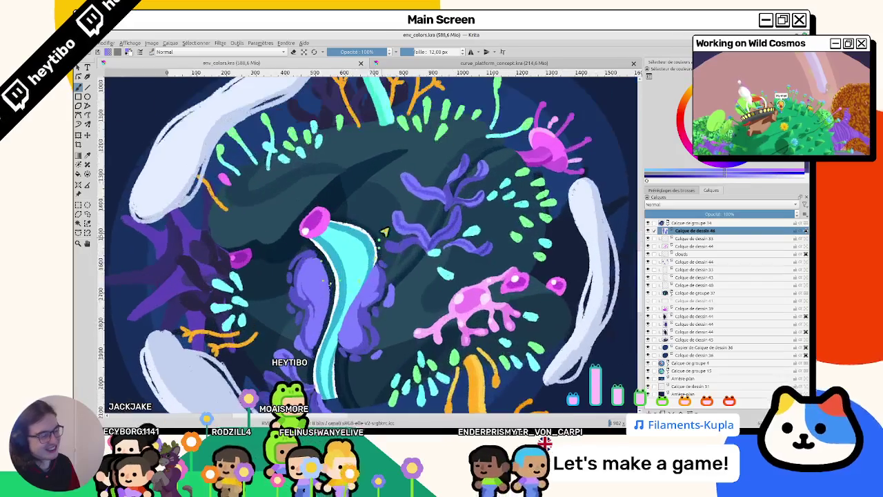
pyautogui.scroll(-2, 379, 238)
pyautogui.scroll(3, 376, 263)
pyautogui.scroll(-3, 374, 269)
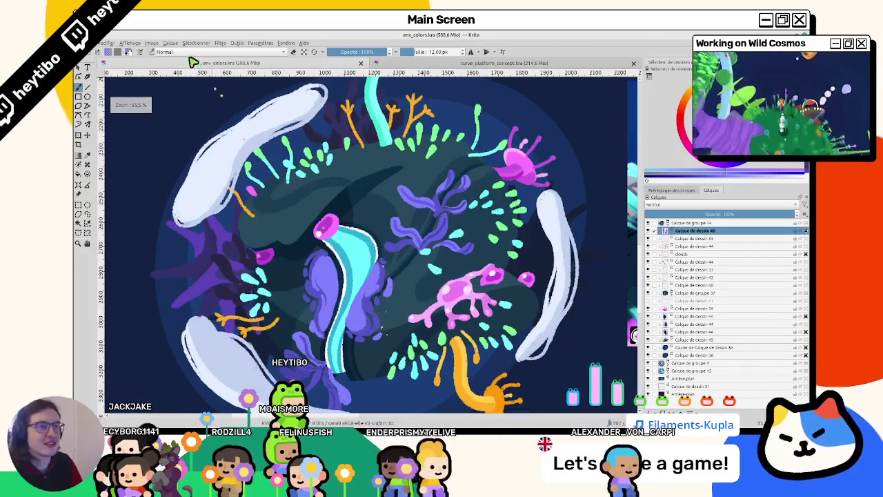
pyautogui.click(220, 43)
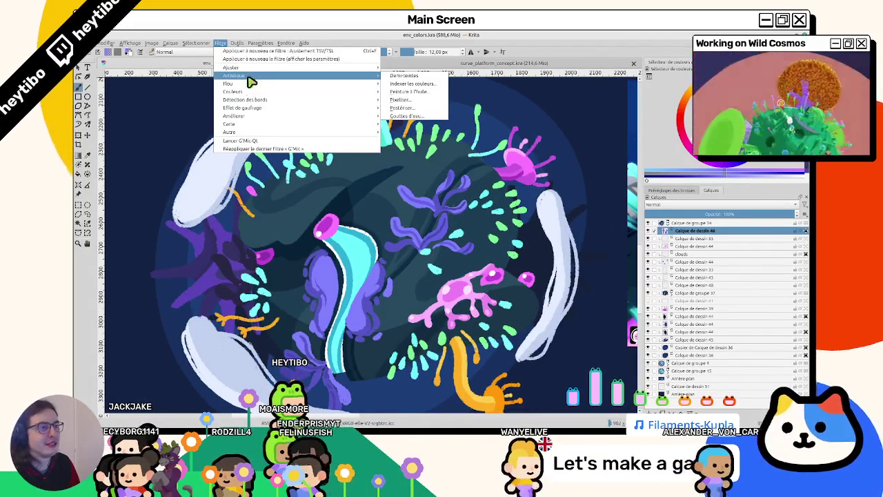
# Step: Apply Ajustement TSV/TSL with Teinte about -111 to turn the purple blobs lime green
pyautogui.click(418, 122)
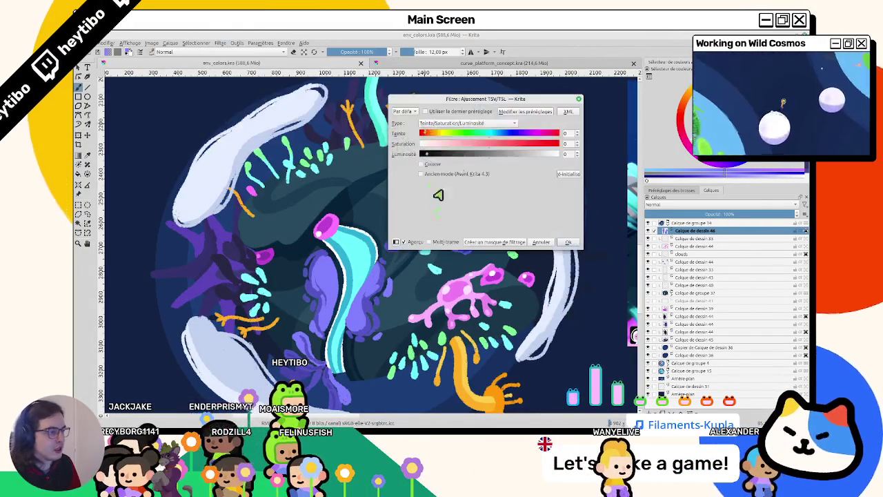
pyautogui.moveTo(488, 135); pyautogui.dragTo(449, 144)
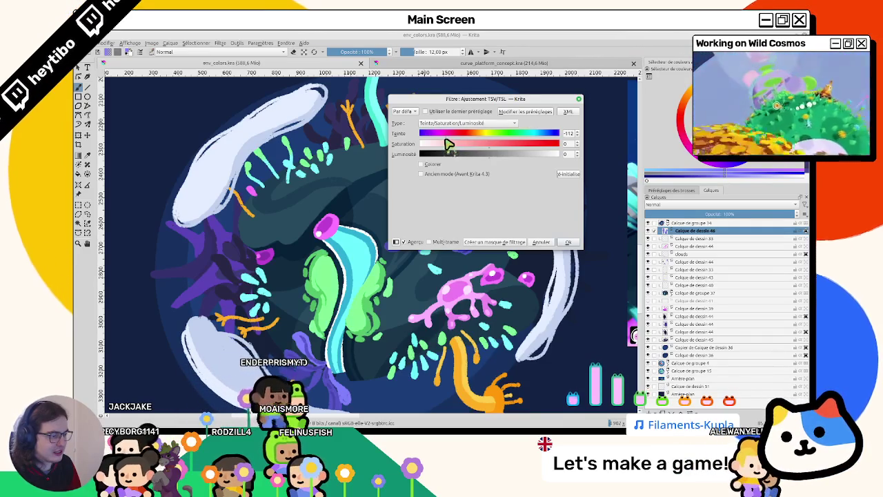
pyautogui.scroll(3, 360, 231)
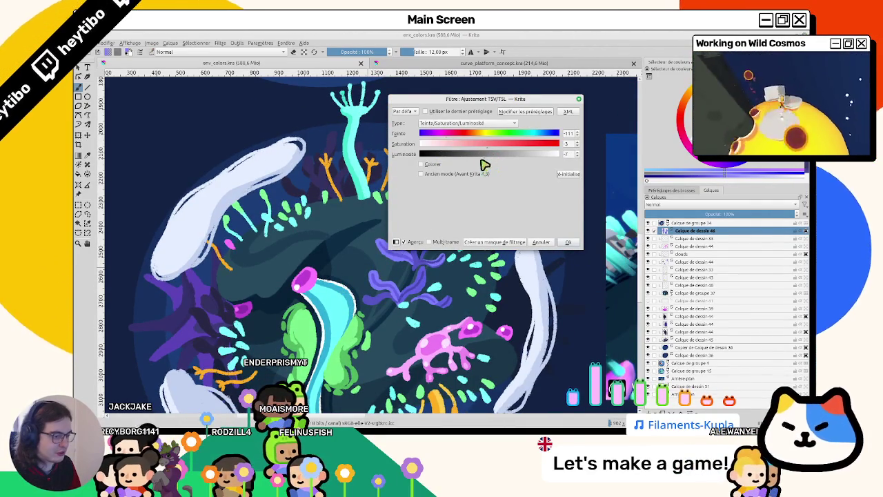
pyautogui.click(569, 244)
pyautogui.scroll(-3, 570, 248)
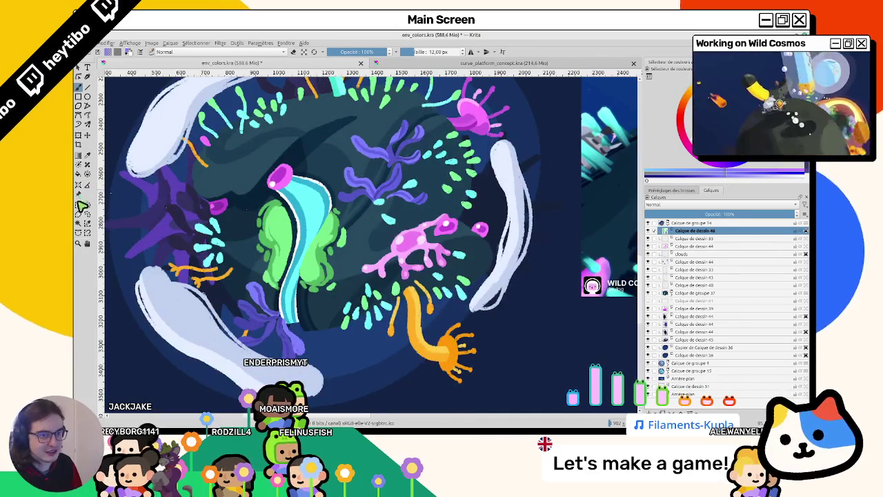
pyautogui.scroll(3, 330, 297)
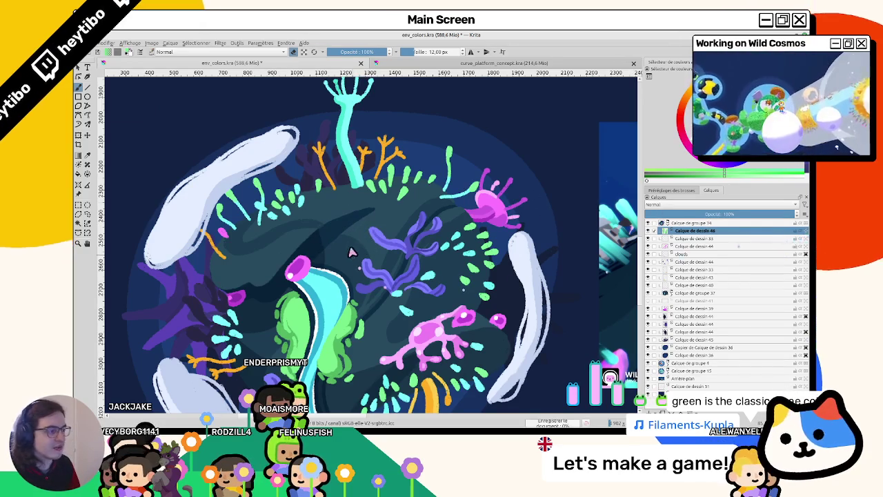
pyautogui.moveTo(376, 224); pyautogui.dragTo(428, 195)
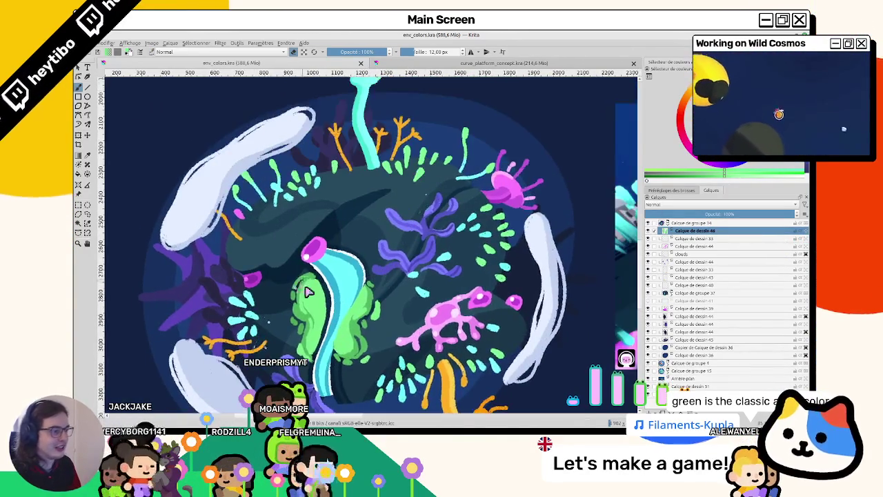
pyautogui.scroll(-3, 317, 262)
pyautogui.scroll(3, 331, 259)
pyautogui.scroll(-2, 350, 252)
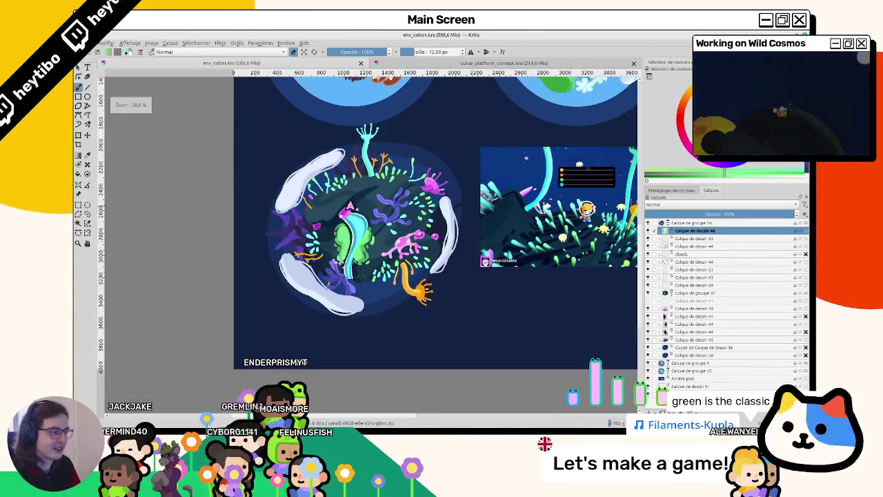
# Step: Zoom and pan the canvas onto the purple coral cluster
pyautogui.scroll(1, 324, 256)
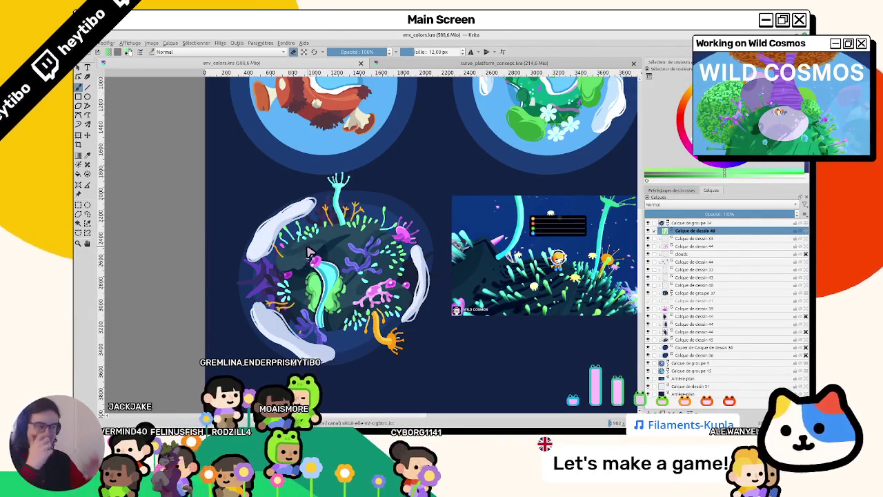
pyautogui.scroll(1, 252, 173)
pyautogui.scroll(-1, 248, 159)
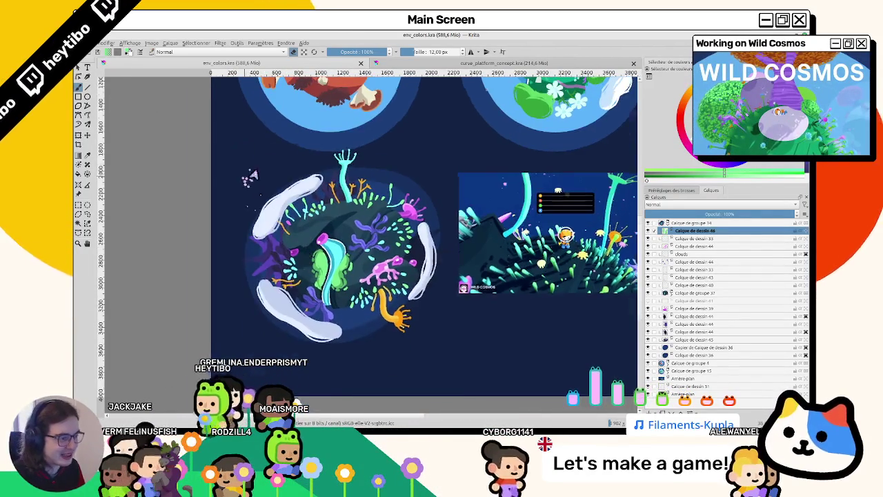
pyautogui.scroll(2, 255, 159)
pyautogui.scroll(-2, 255, 180)
pyautogui.scroll(1, 256, 199)
pyautogui.scroll(2, 254, 199)
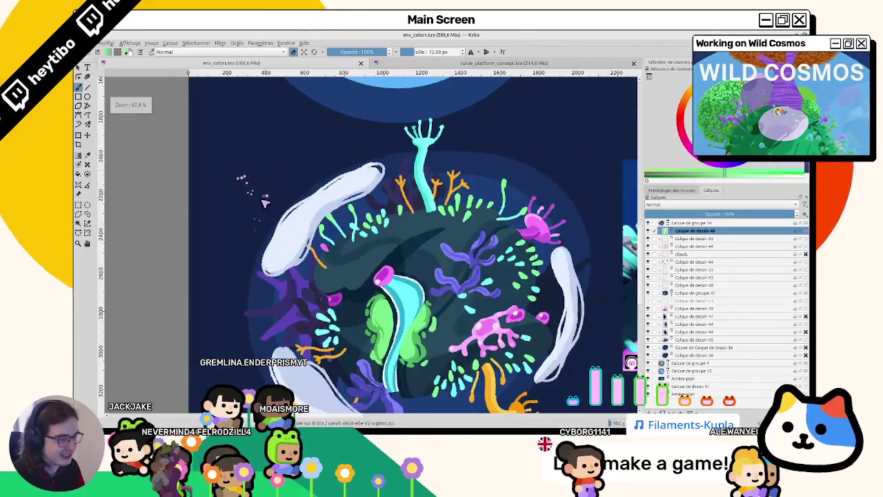
pyautogui.scroll(-2, 270, 199)
pyautogui.scroll(1, 289, 198)
pyautogui.scroll(-1, 317, 197)
pyautogui.scroll(-1, 314, 199)
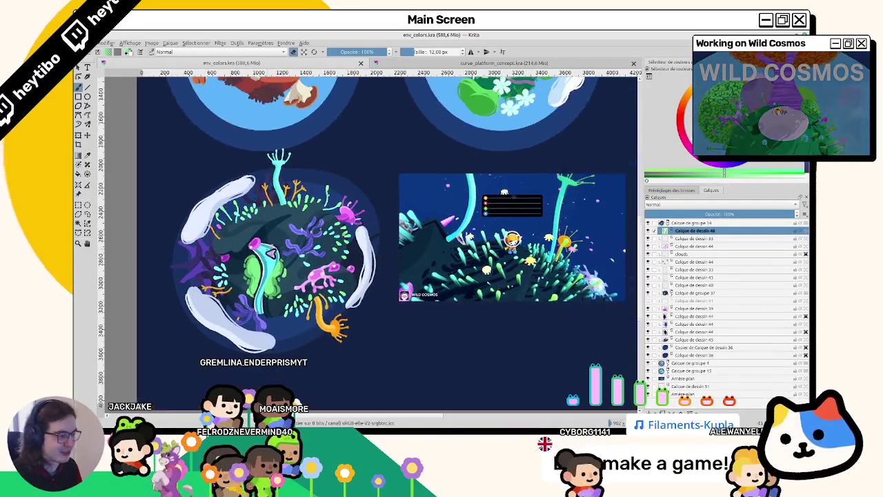
pyautogui.scroll(-1, 310, 201)
pyautogui.scroll(2, 303, 207)
pyautogui.scroll(1, 302, 208)
pyautogui.scroll(1, 307, 179)
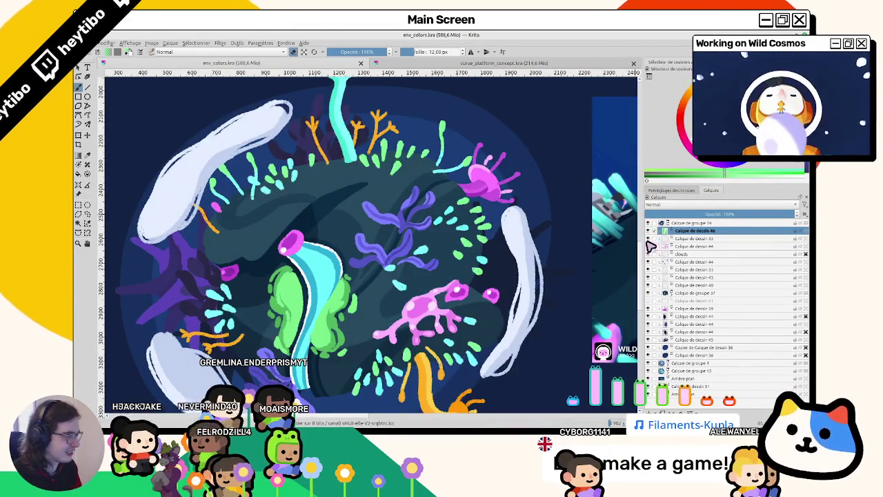
pyautogui.hscroll(3, 207, 257)
pyautogui.hscroll(3, 414, 290)
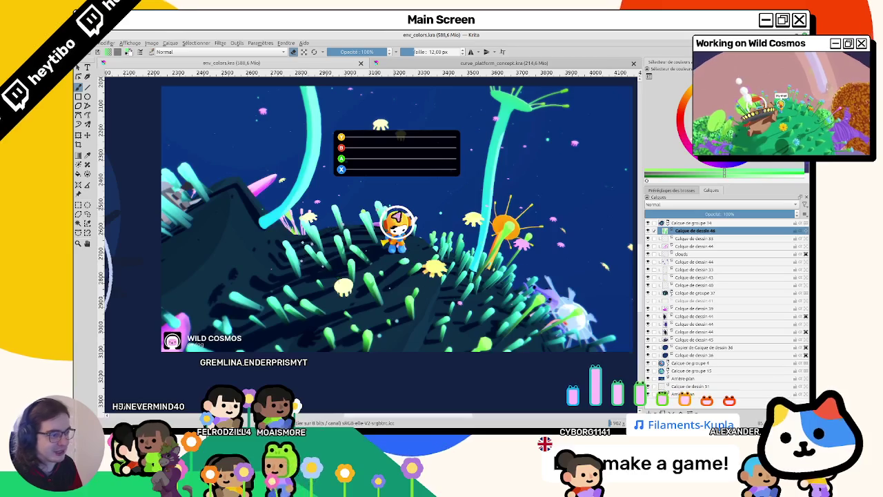
pyautogui.hscroll(-3, 373, 200)
pyautogui.hscroll(-3, 373, 200)
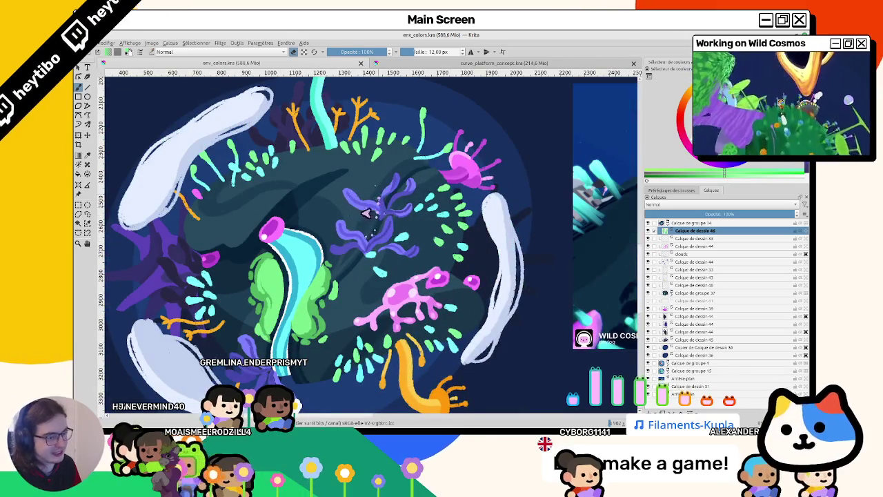
pyautogui.scroll(-1, 370, 209)
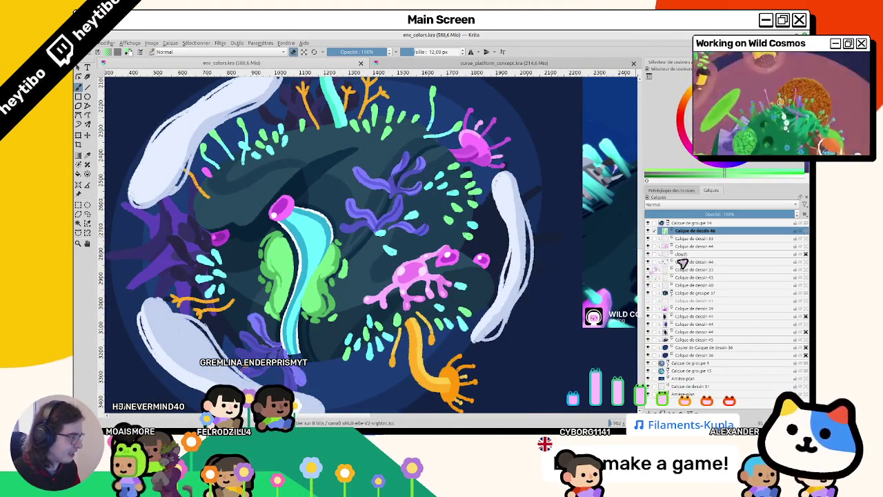
# Step: Select Calque de dessin 44 and add a new paint layer, Calque de dessin 47
pyautogui.click(673, 263)
pyautogui.scroll(4, 387, 221)
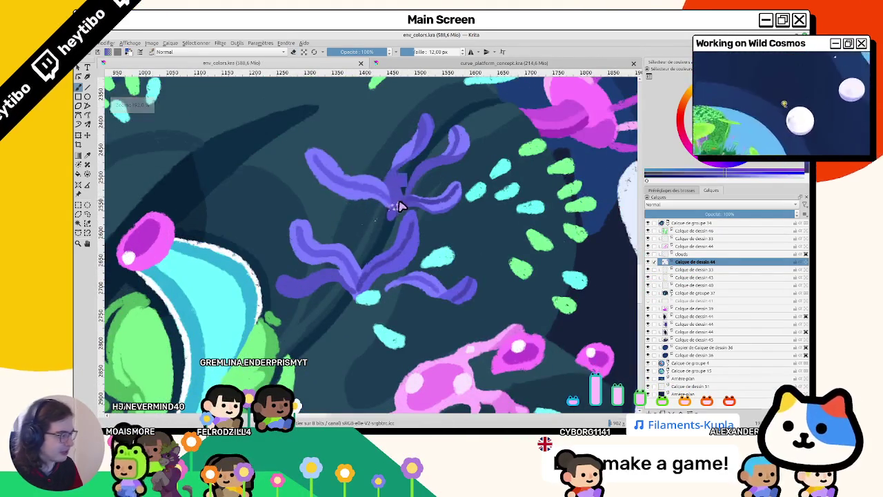
pyautogui.scroll(-2, 400, 205)
pyautogui.scroll(2, 576, 271)
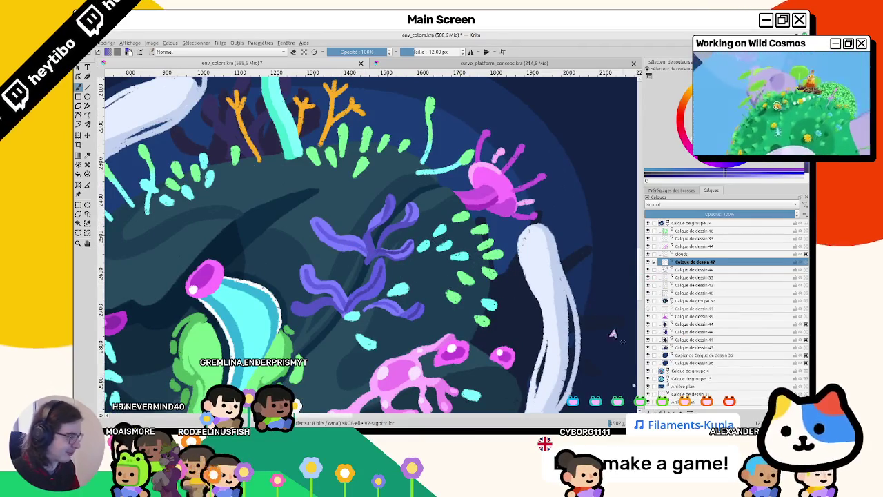
# Step: Move Calque de dessin 47 below layer 44 and paint a first purple stroke atop the coral
pyautogui.moveTo(695, 276); pyautogui.dragTo(695, 271)
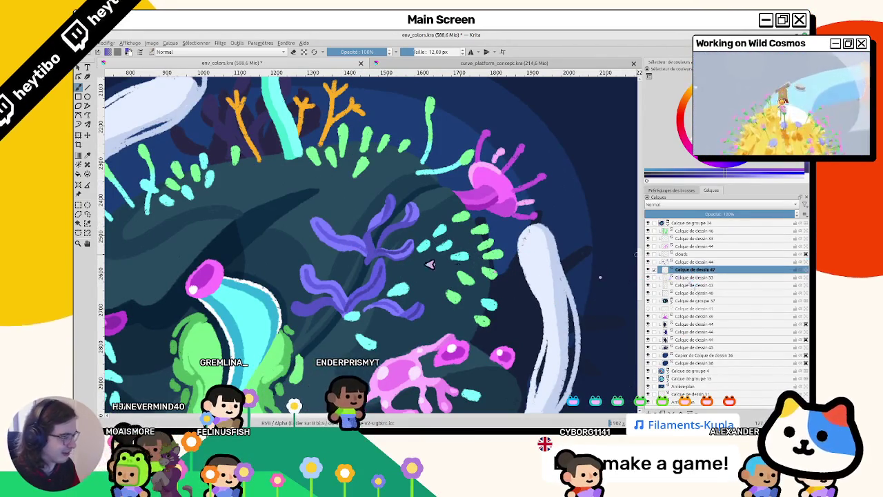
pyautogui.moveTo(394, 187); pyautogui.dragTo(382, 231)
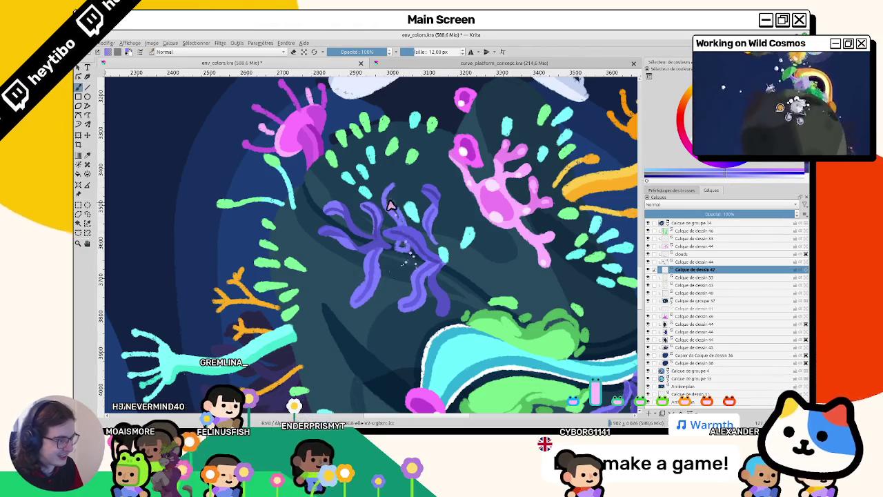
pyautogui.moveTo(390, 189); pyautogui.dragTo(401, 207)
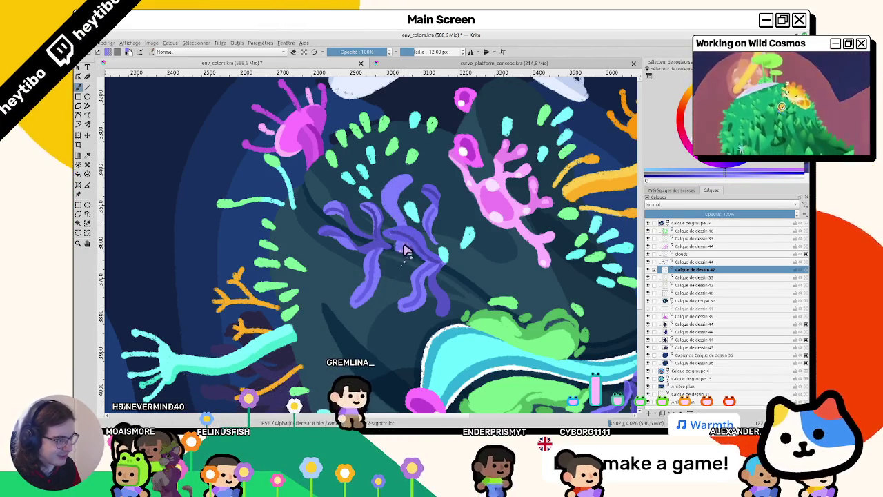
pyautogui.moveTo(406, 253); pyautogui.dragTo(322, 247)
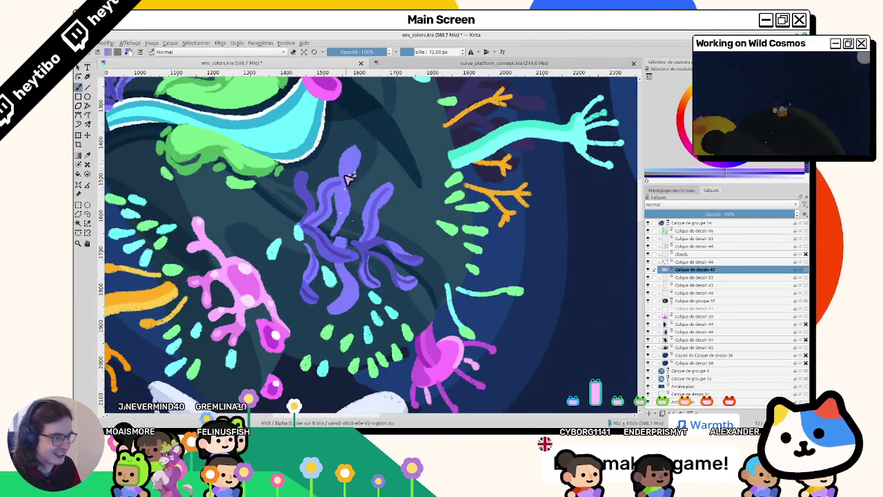
pyautogui.moveTo(348, 176); pyautogui.dragTo(383, 267)
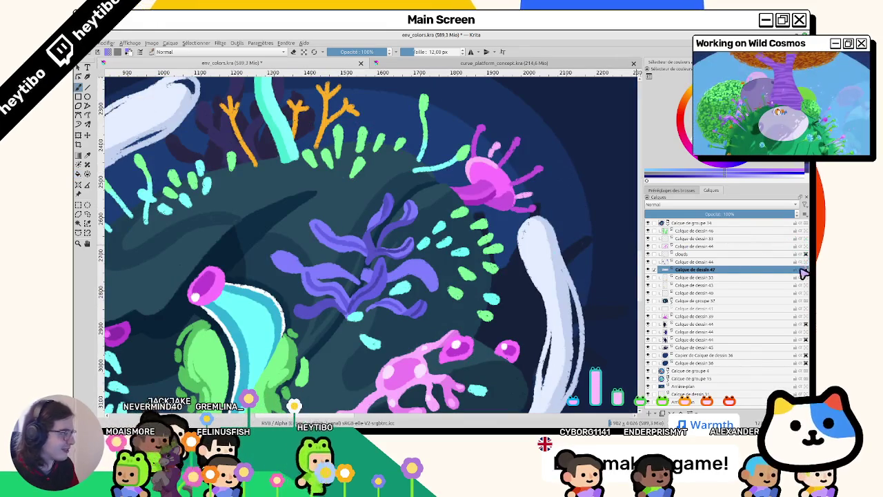
# Step: With a brush of about 54 px, paint lighter purple over the coral's dark blob
pyautogui.moveTo(319, 278); pyautogui.dragTo(304, 271)
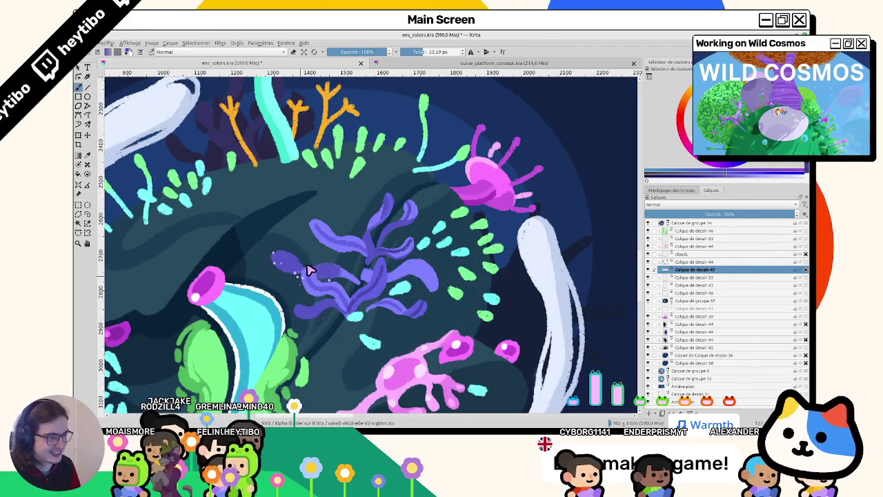
pyautogui.moveTo(366, 285); pyautogui.dragTo(393, 254)
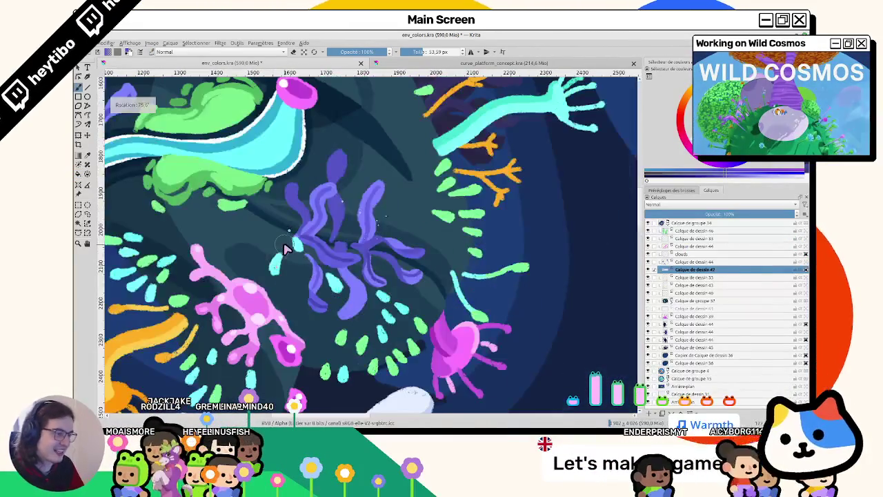
pyautogui.moveTo(383, 209); pyautogui.dragTo(287, 250)
pyautogui.press('+')
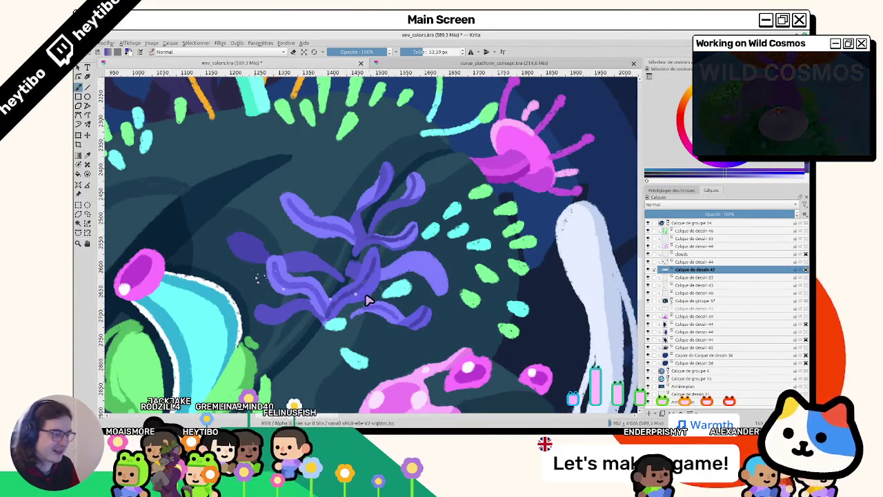
pyautogui.scroll(4, 349, 293)
pyautogui.scroll(-4, 349, 294)
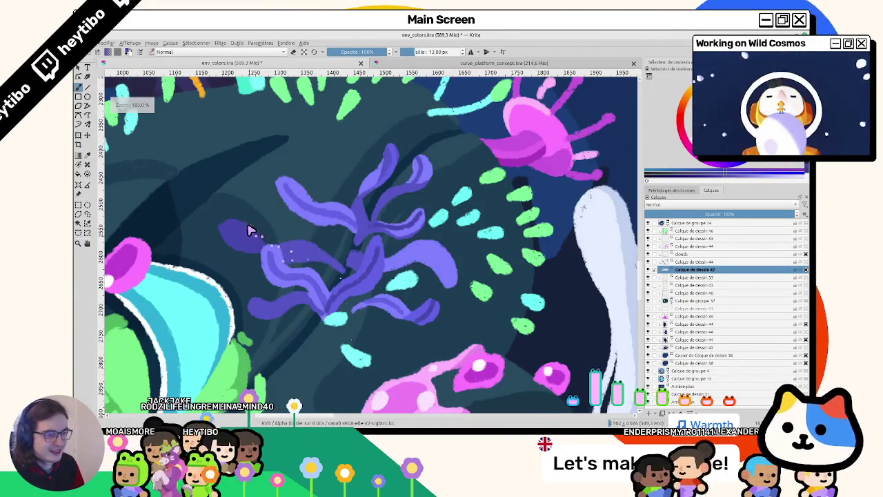
pyautogui.moveTo(233, 238); pyautogui.dragTo(391, 253)
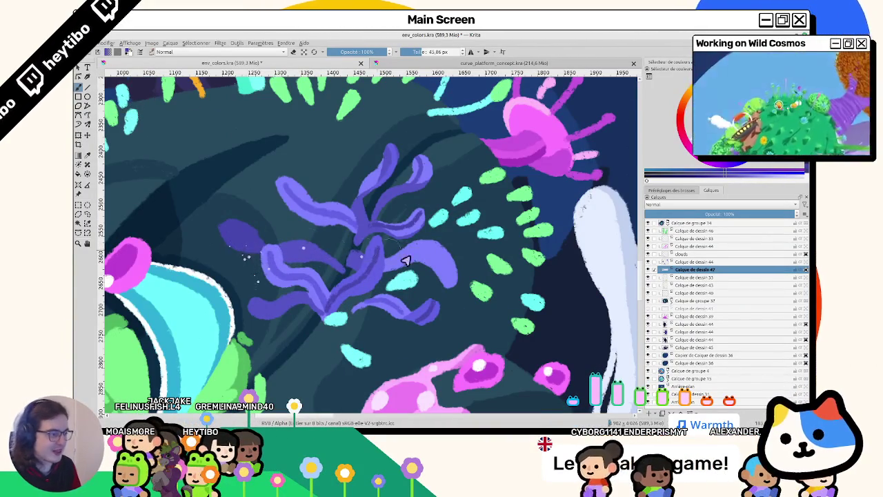
# Step: Shrink the brush to 7 px and add another purple frond stroke from a rotated angle
pyautogui.press('[')
pyautogui.press('[')
pyautogui.press('[')
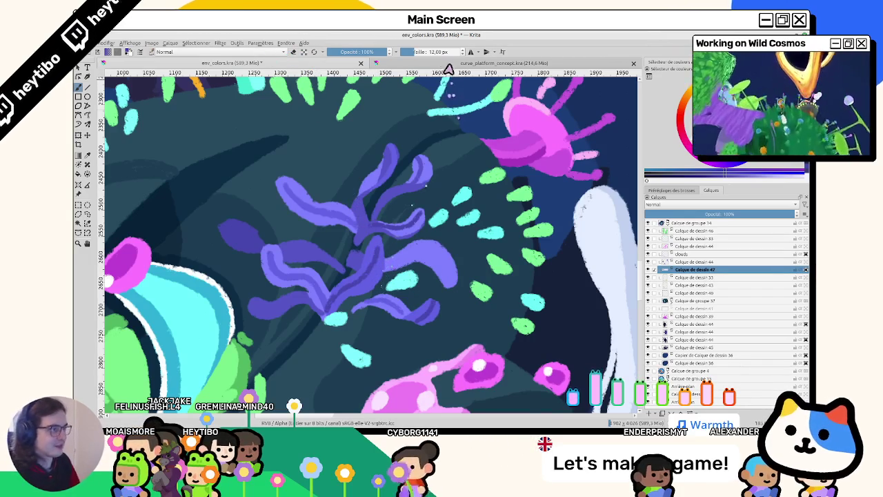
pyautogui.moveTo(444, 60); pyautogui.dragTo(408, 109)
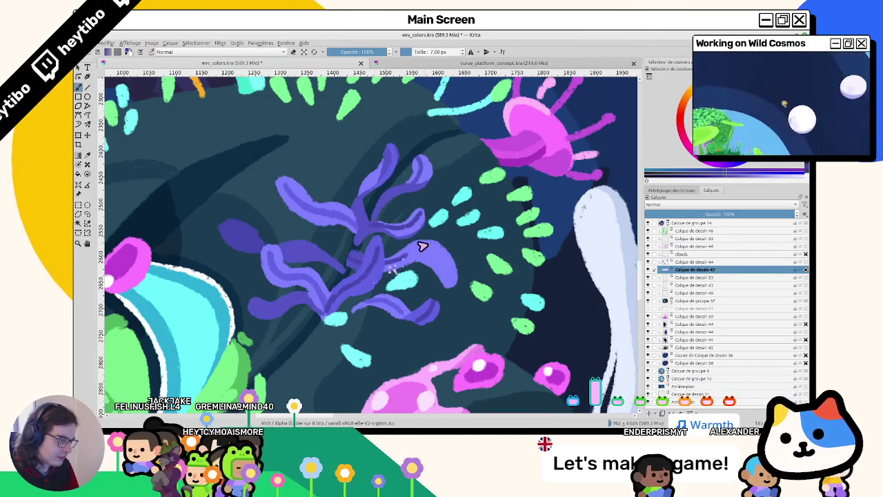
pyautogui.moveTo(430, 256); pyautogui.dragTo(310, 181)
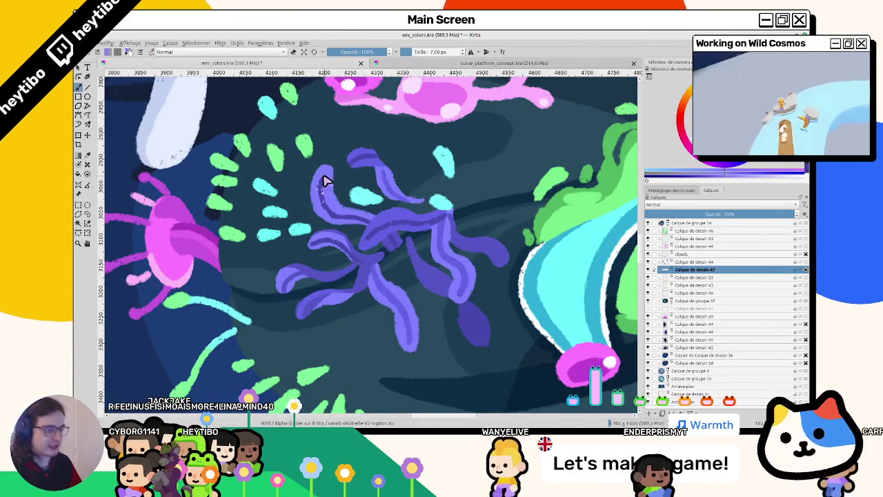
pyautogui.moveTo(325, 180); pyautogui.dragTo(335, 218)
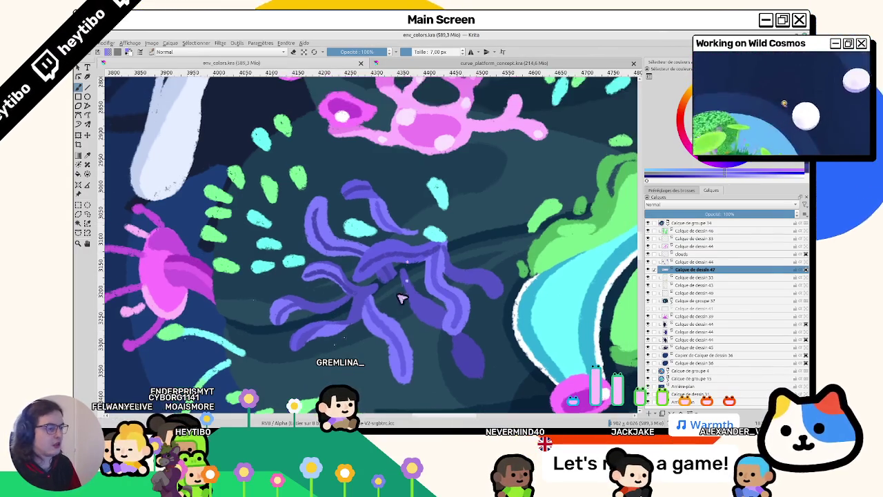
# Step: Collapse Calque de groupe 14, nudge the bottom-left planet lower, and delete the gameplay screenshot layer
pyautogui.scroll(-5, 400, 297)
pyautogui.scroll(2, 404, 290)
pyautogui.scroll(-2, 406, 287)
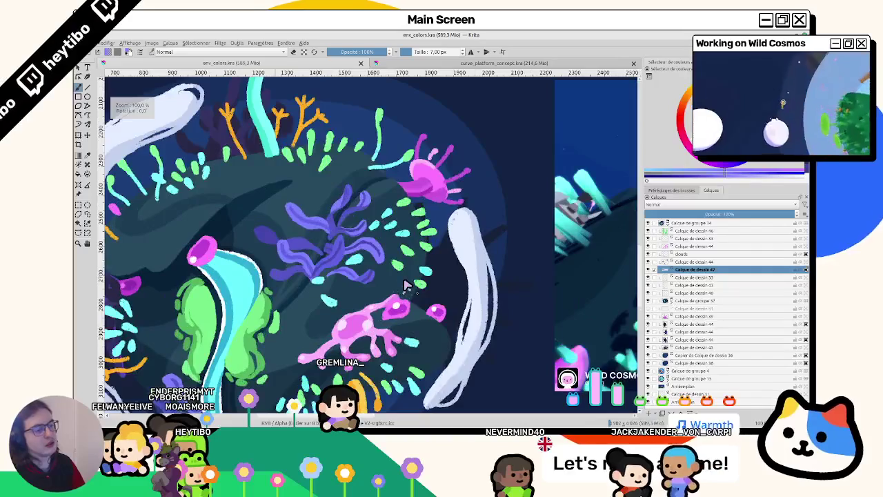
pyautogui.scroll(-2, 404, 286)
pyautogui.scroll(-3, 400, 277)
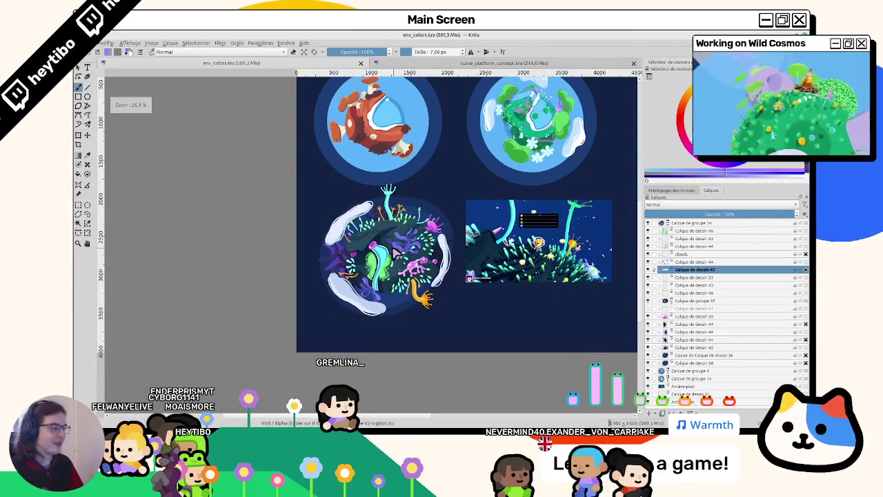
pyautogui.moveTo(397, 254); pyautogui.dragTo(333, 263)
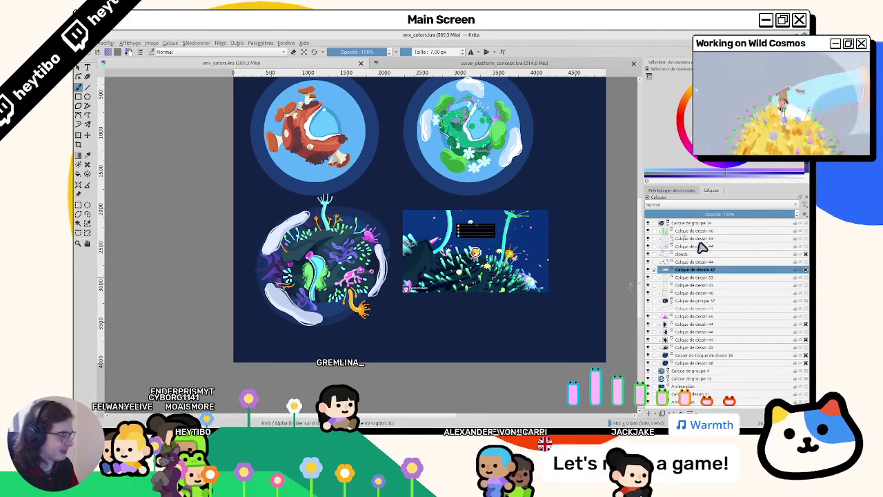
pyautogui.click(666, 223)
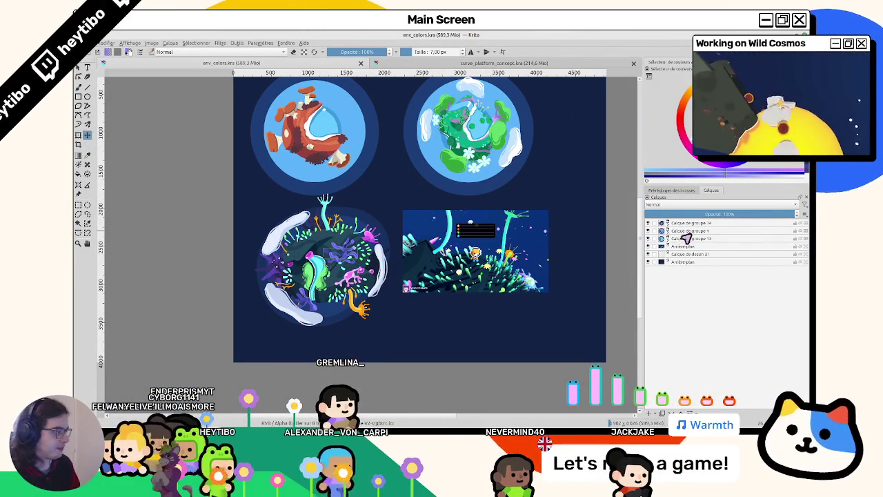
pyautogui.click(668, 224)
pyautogui.moveTo(390, 260); pyautogui.dragTo(390, 273)
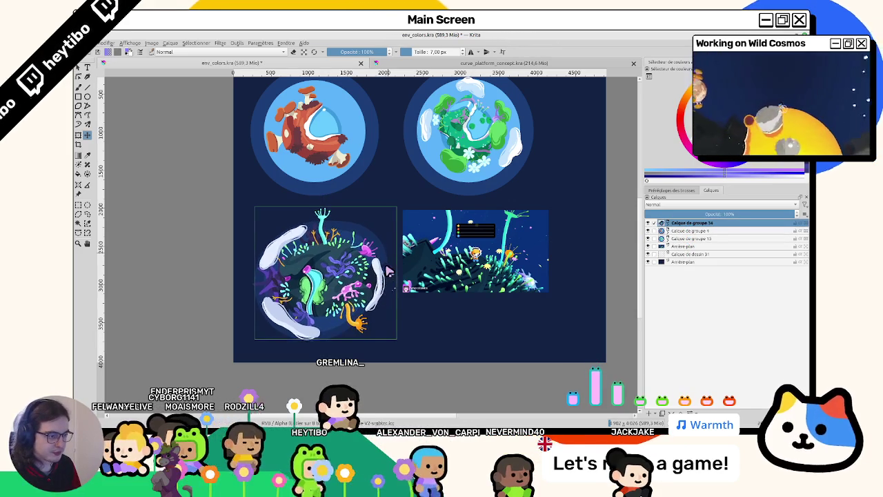
pyautogui.click(692, 249)
pyautogui.hotkey('shift', 'Delete')
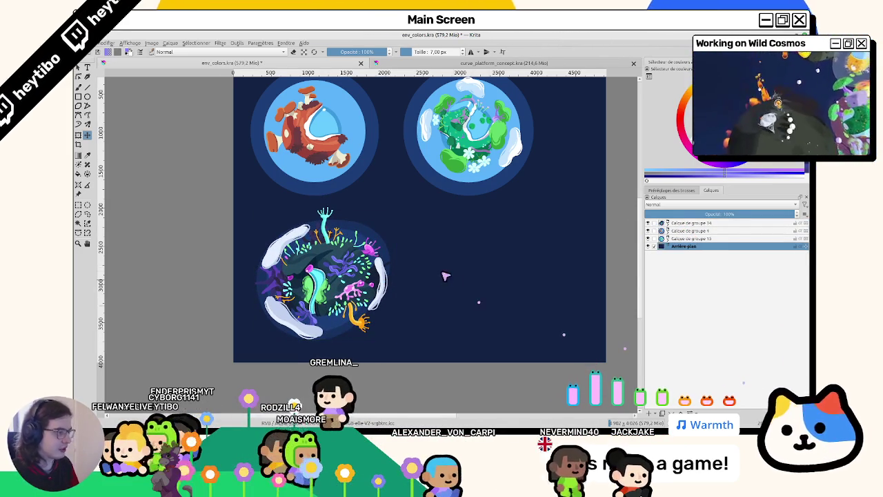
# Step: Move the bottom planet group, Calque de groupe 14, to sit centred beneath the other two
pyautogui.press('2')
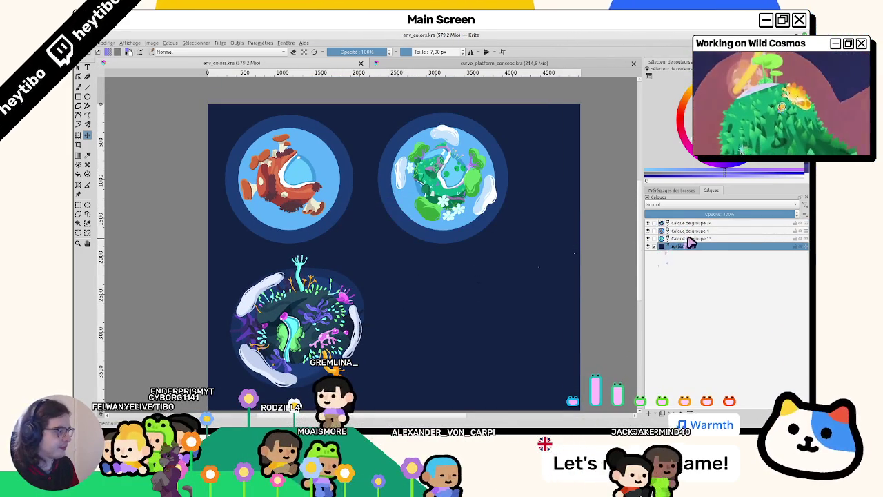
pyautogui.click(692, 239)
pyautogui.scroll(1, 320, 228)
pyautogui.scroll(1, 320, 228)
pyautogui.scroll(1, 319, 228)
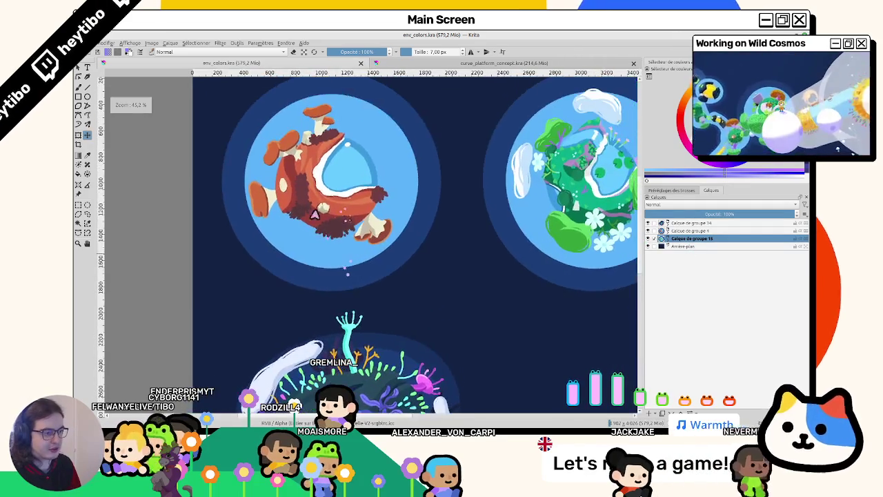
pyautogui.scroll(-3, 319, 228)
pyautogui.click(692, 223)
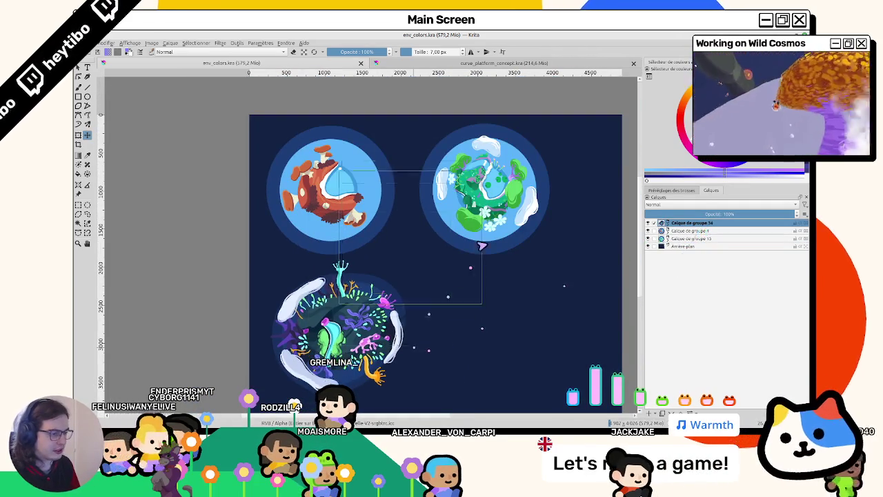
pyautogui.moveTo(479, 255); pyautogui.dragTo(475, 329)
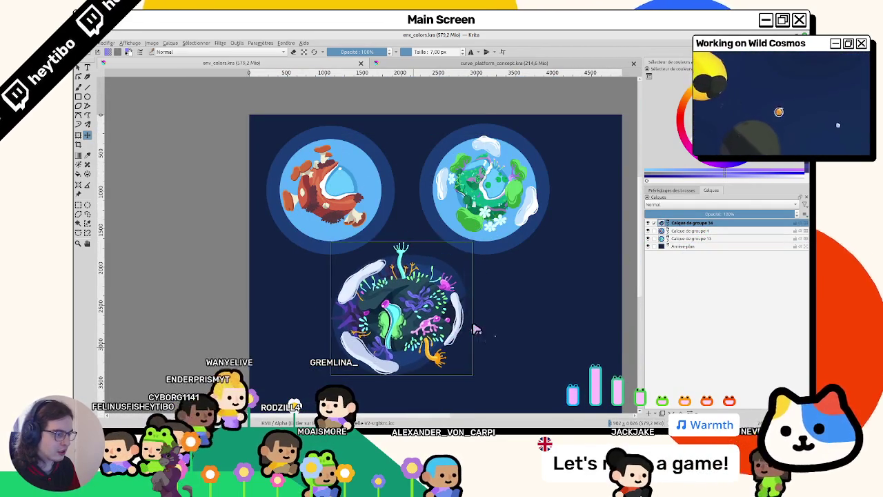
# Step: Crop the canvas to a tighter rectangle around the three planets
pyautogui.moveTo(475, 330); pyautogui.dragTo(445, 294)
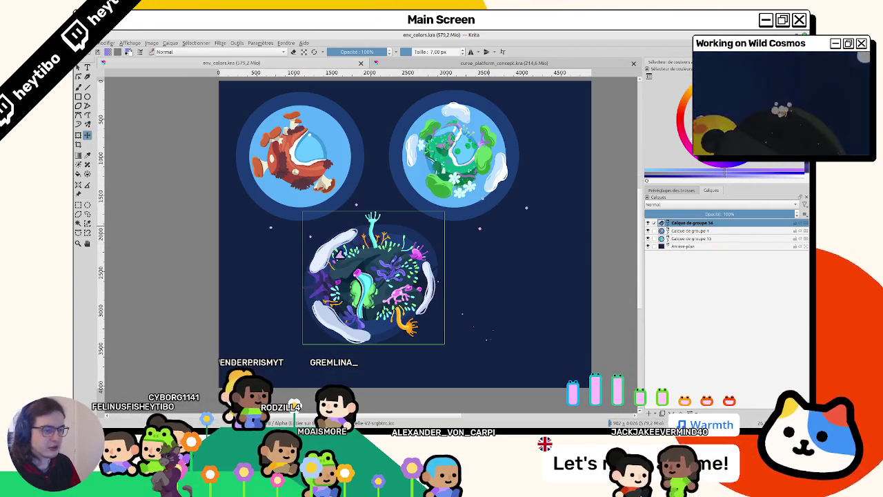
pyautogui.click(78, 145)
pyautogui.moveTo(221, 103)
pyautogui.mouseDown()
pyautogui.moveTo(202, 145)
pyautogui.moveTo(514, 405)
pyautogui.mouseUp()
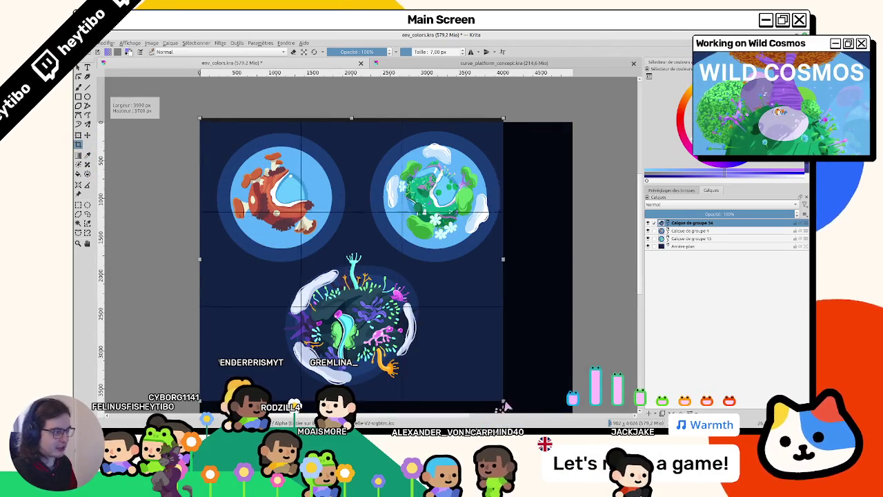
pyautogui.press('Return')
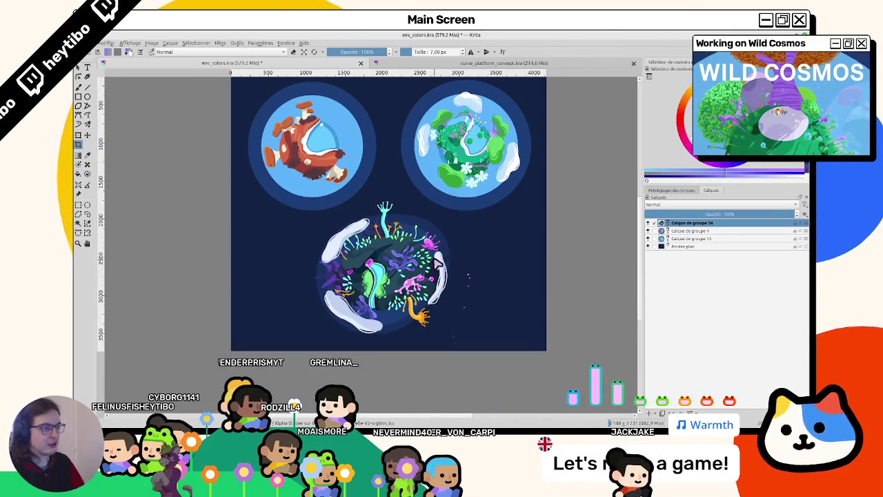
# Step: Expand Calque de groupe 1 and turn on Calque de dessin 9's dark moss shading
pyautogui.press('1')
pyautogui.press('2')
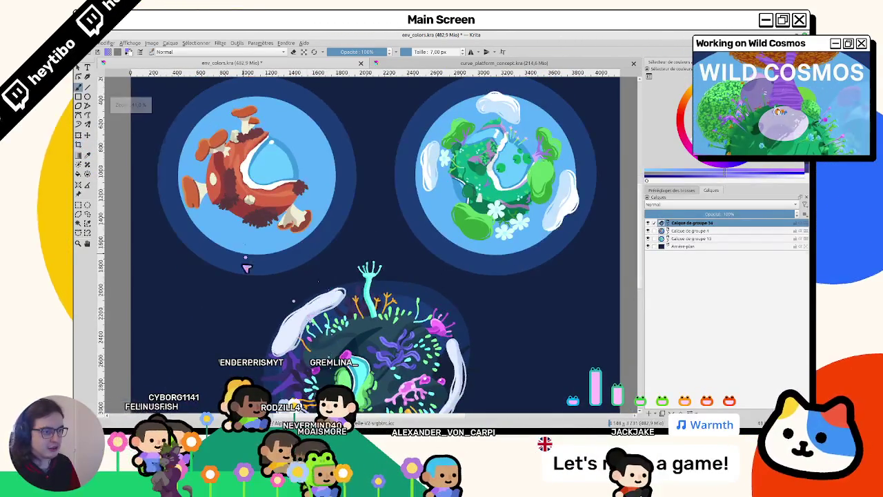
pyautogui.moveTo(238, 269); pyautogui.dragTo(298, 288)
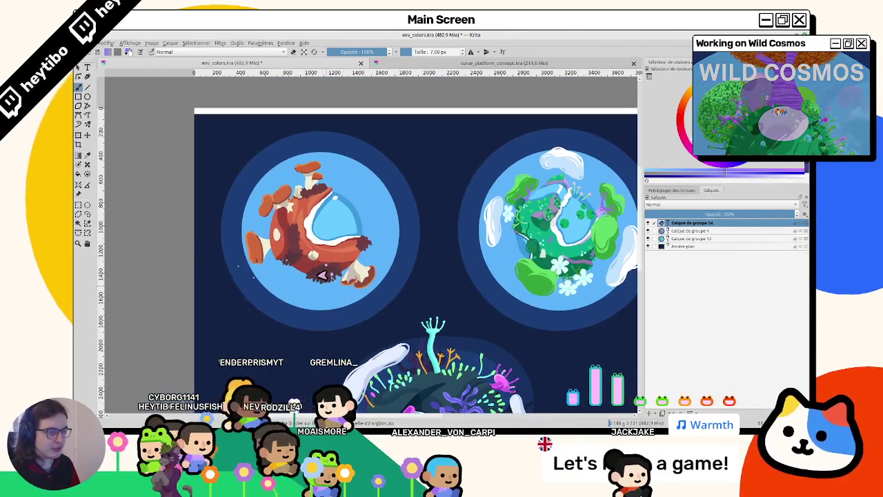
pyautogui.click(667, 232)
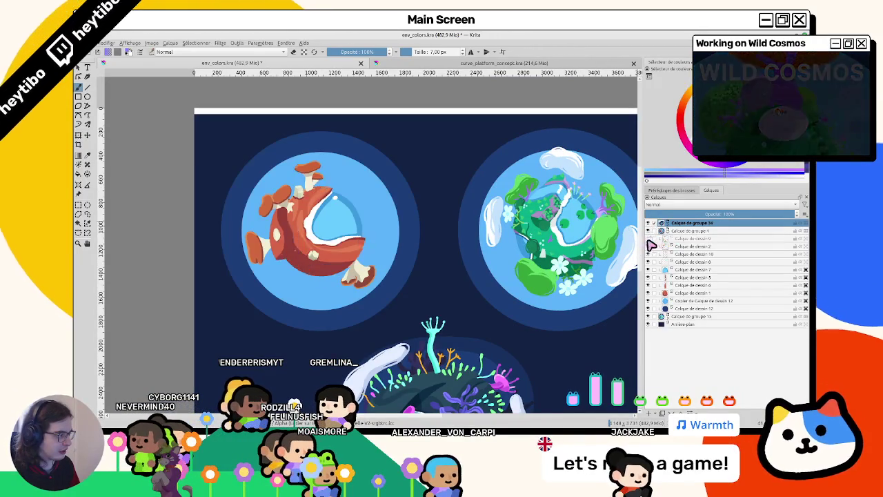
pyautogui.click(648, 239)
pyautogui.click(687, 238)
pyautogui.scroll(3, 288, 220)
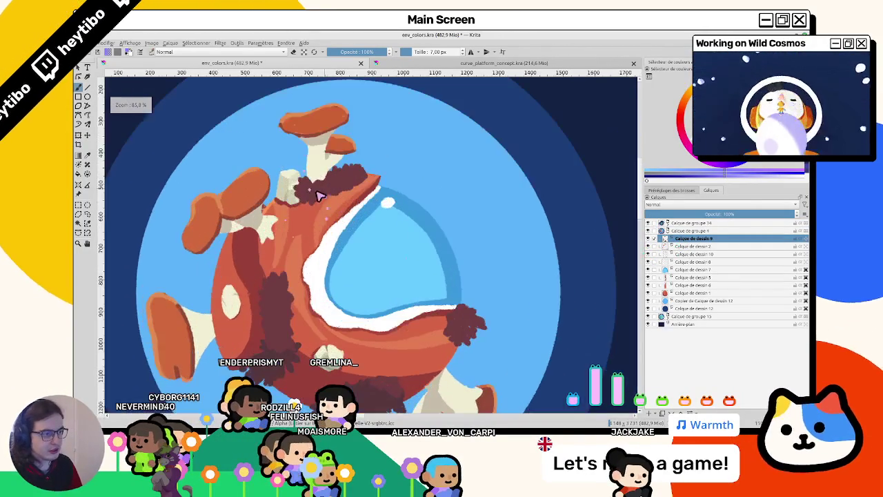
pyautogui.moveTo(304, 190); pyautogui.dragTo(208, 127)
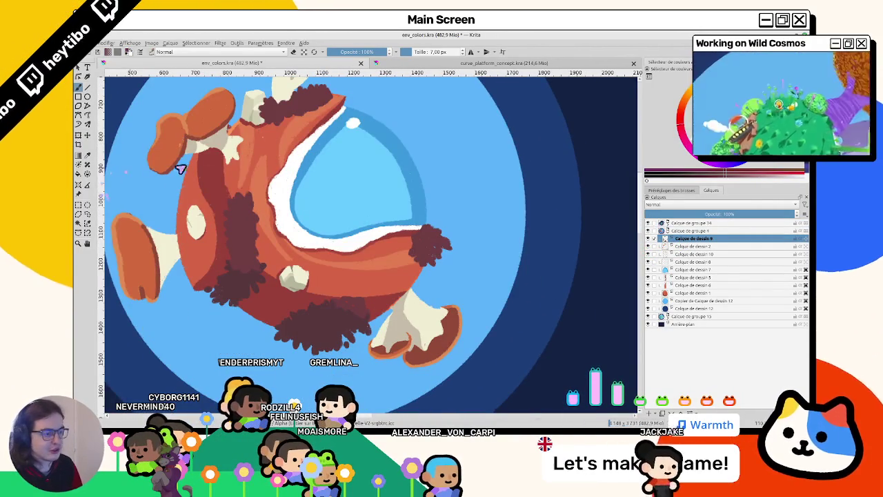
pyautogui.scroll(3, 414, 296)
pyautogui.hscroll(-2, 366, 207)
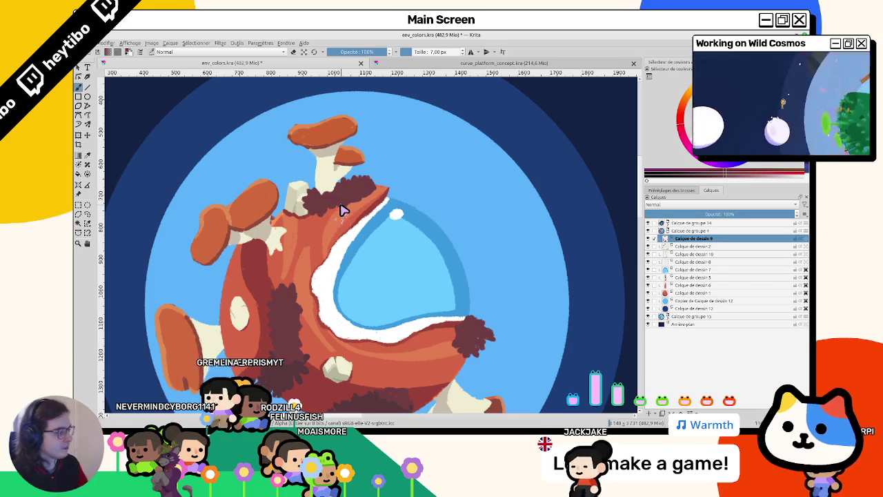
pyautogui.click(694, 245)
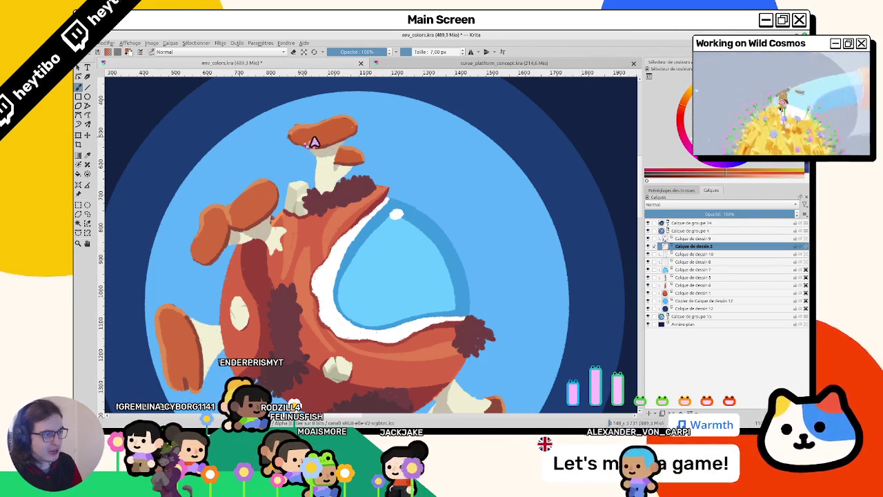
# Step: Dab and stroke darker curved texture lines onto the top mushroom cap
pyautogui.click(343, 131)
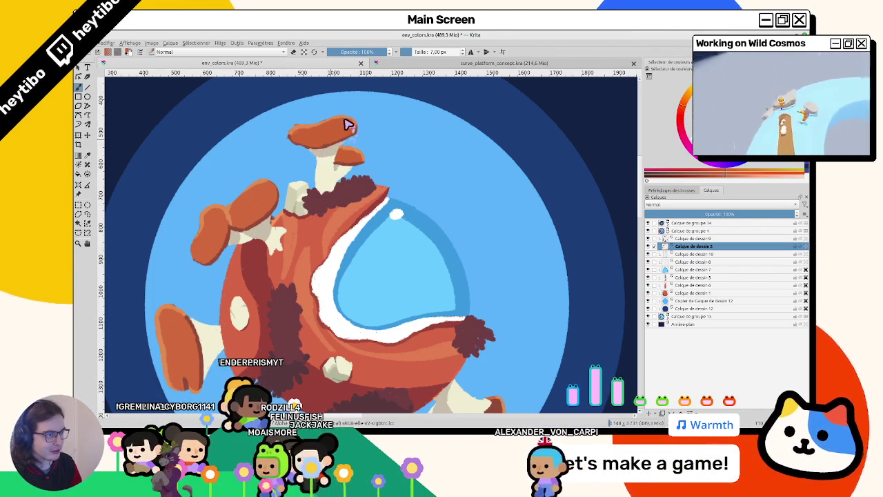
pyautogui.scroll(3, 305, 113)
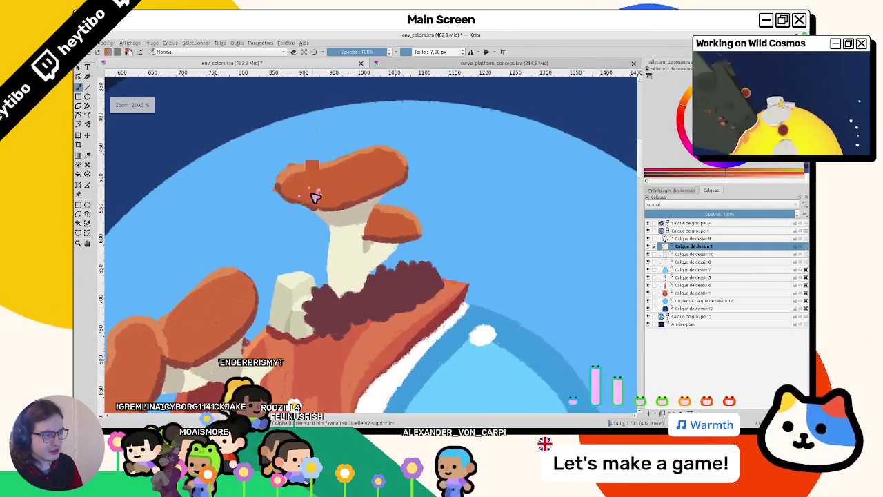
pyautogui.moveTo(331, 186); pyautogui.dragTo(361, 173)
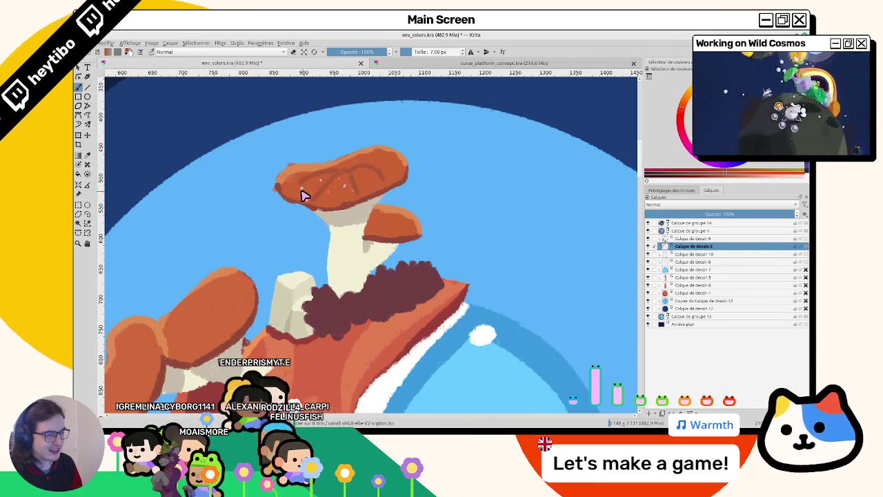
pyautogui.moveTo(296, 194); pyautogui.dragTo(372, 128)
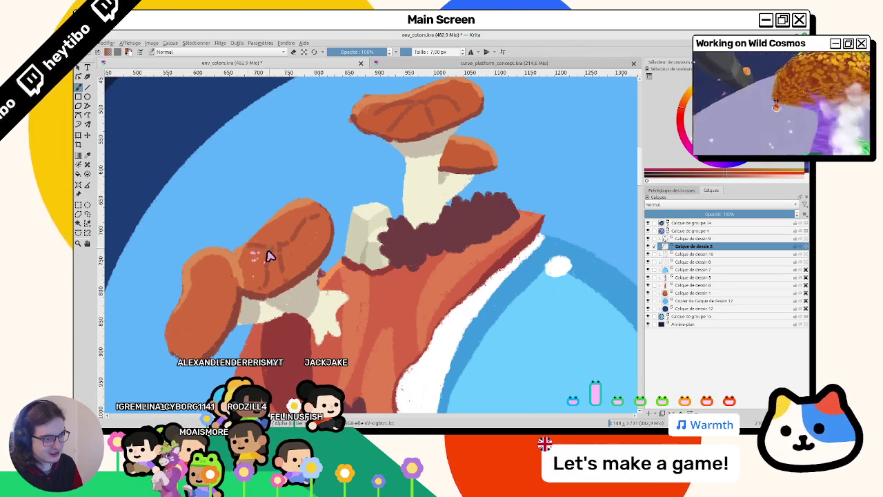
# Step: Continue texturing the lower mushroom caps, rotating the view to paint at angles, then resetting it
pyautogui.scroll(-5, 277, 219)
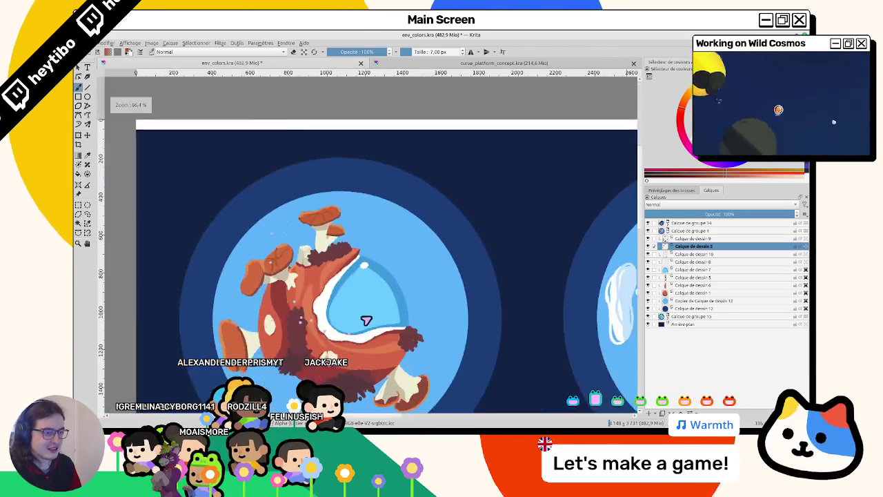
pyautogui.moveTo(365, 315); pyautogui.dragTo(329, 292)
pyautogui.scroll(5, 394, 299)
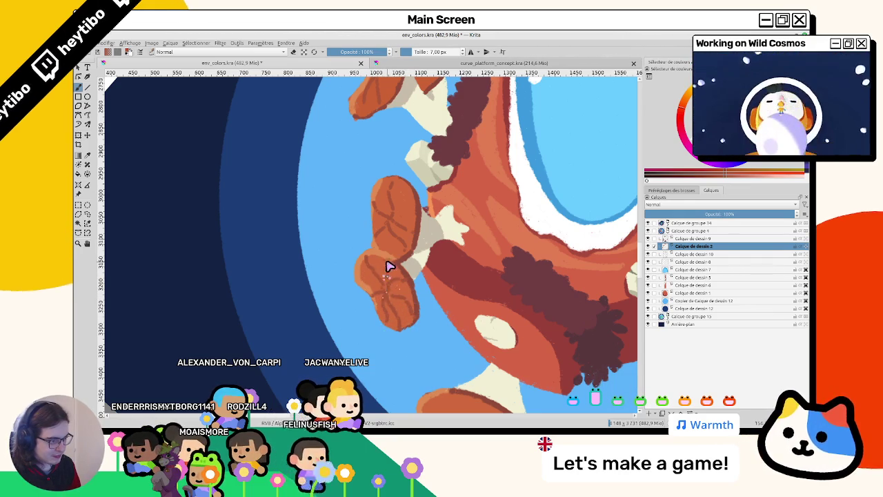
pyautogui.scroll(-5, 389, 266)
pyautogui.scroll(2, 294, 352)
pyautogui.scroll(2, 357, 217)
pyautogui.scroll(2, 296, 210)
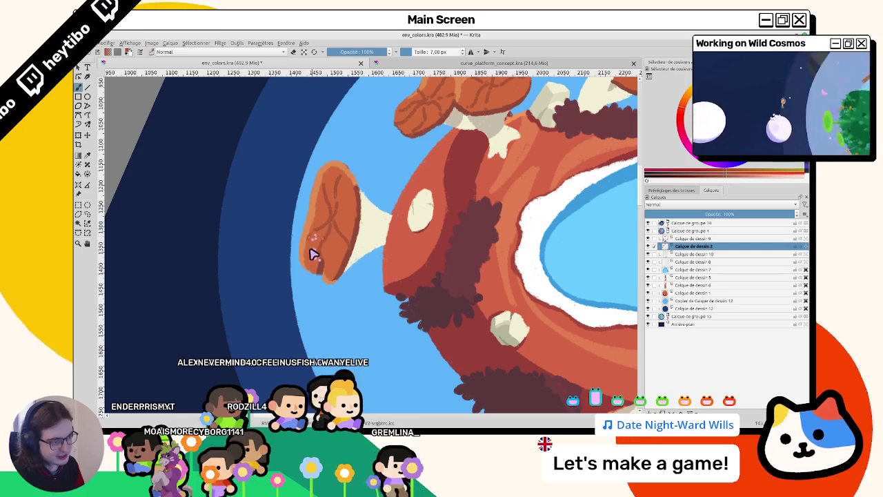
pyautogui.scroll(-5, 412, 356)
pyautogui.moveTo(412, 356); pyautogui.dragTo(269, 243)
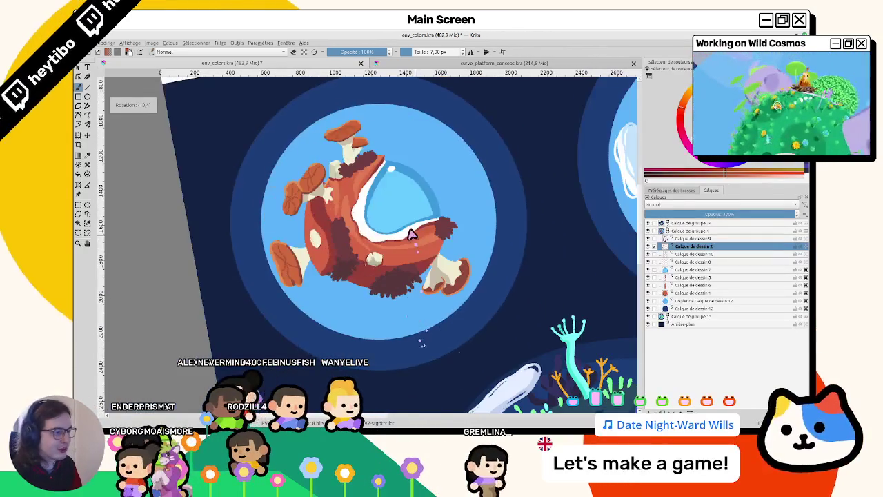
pyautogui.press('5')
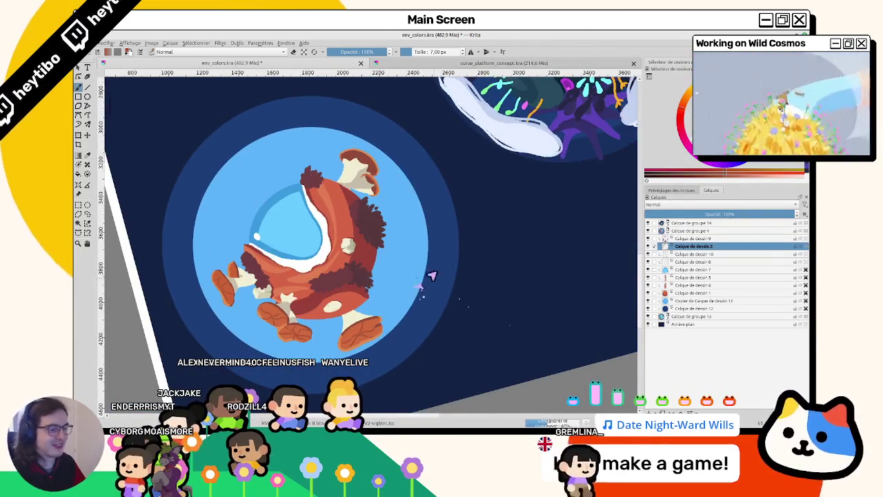
pyautogui.scroll(2, 418, 285)
pyautogui.moveTo(452, 269); pyautogui.dragTo(636, 225)
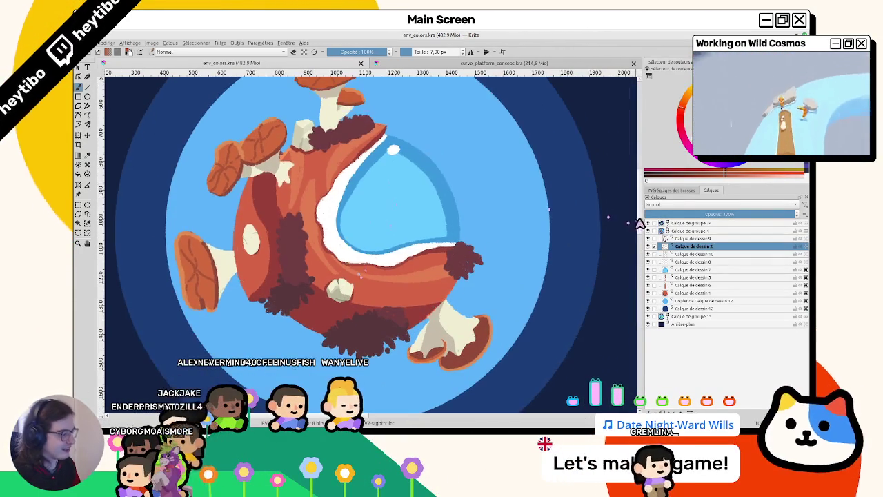
pyautogui.click(652, 254)
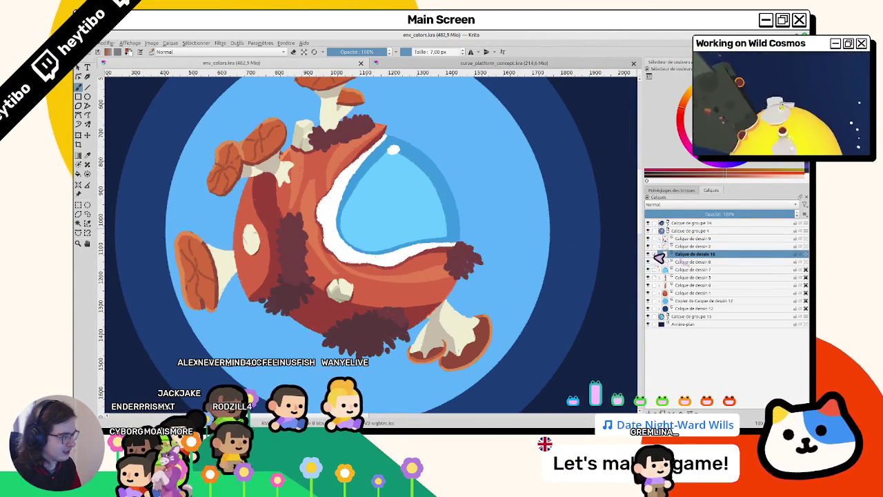
# Step: Frame the red planet beside the green planet and zoom in on its cliff top
pyautogui.scroll(-1, 308, 263)
pyautogui.scroll(-2, 309, 263)
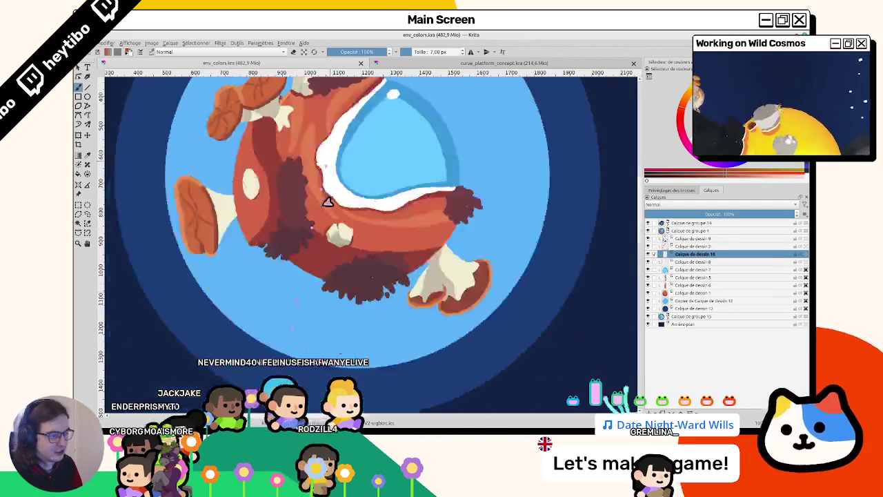
pyautogui.scroll(-1, 309, 263)
pyautogui.moveTo(308, 263); pyautogui.dragTo(176, 257)
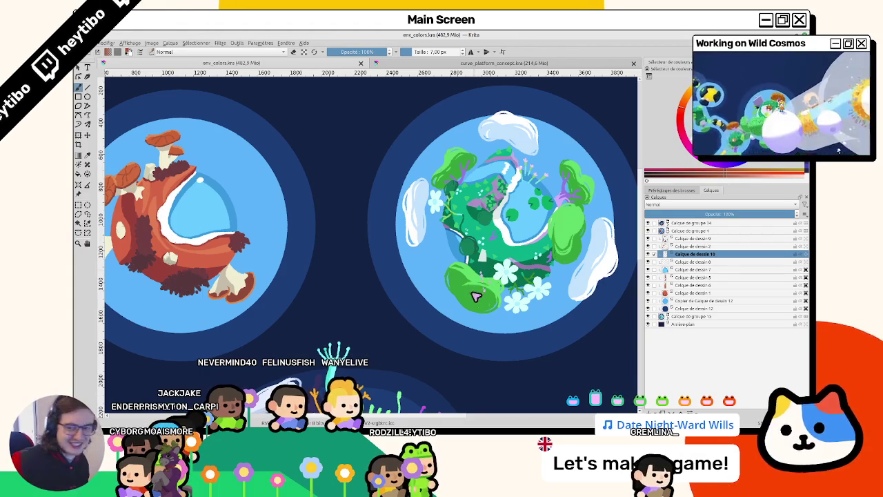
pyautogui.moveTo(476, 294); pyautogui.dragTo(364, 205)
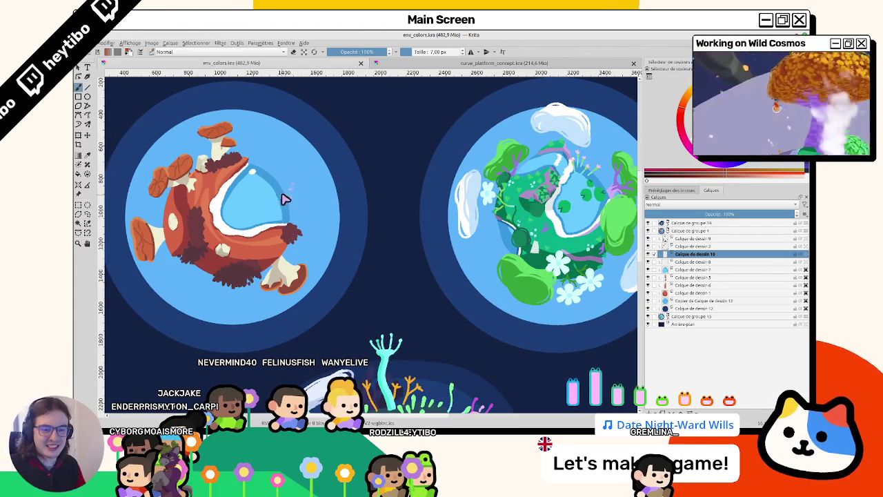
pyautogui.moveTo(283, 200); pyautogui.dragTo(562, 220)
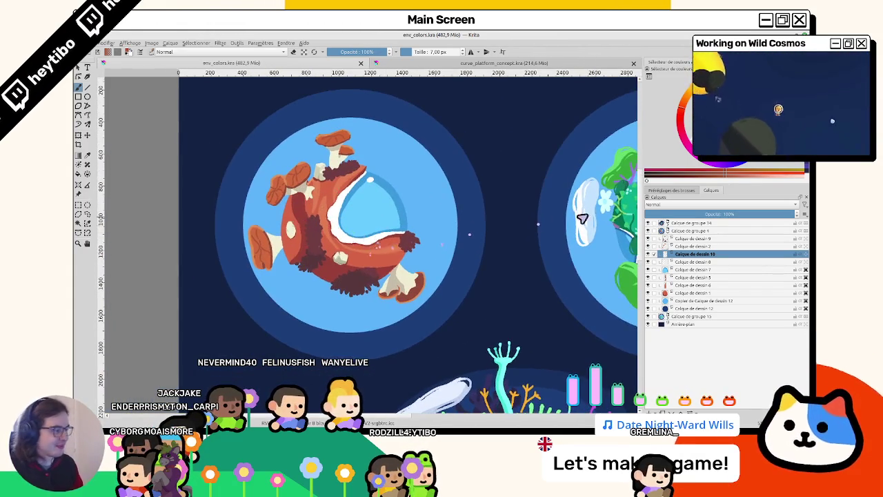
pyautogui.click(653, 254)
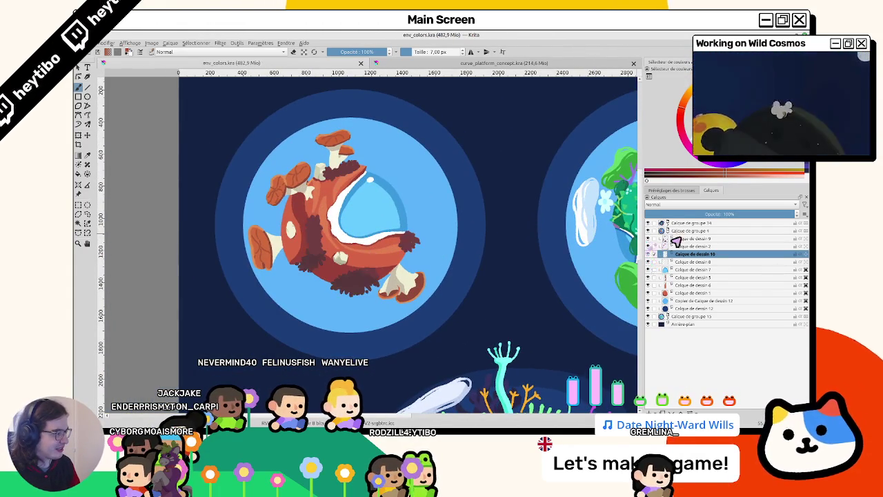
pyautogui.moveTo(334, 230); pyautogui.dragTo(137, 171)
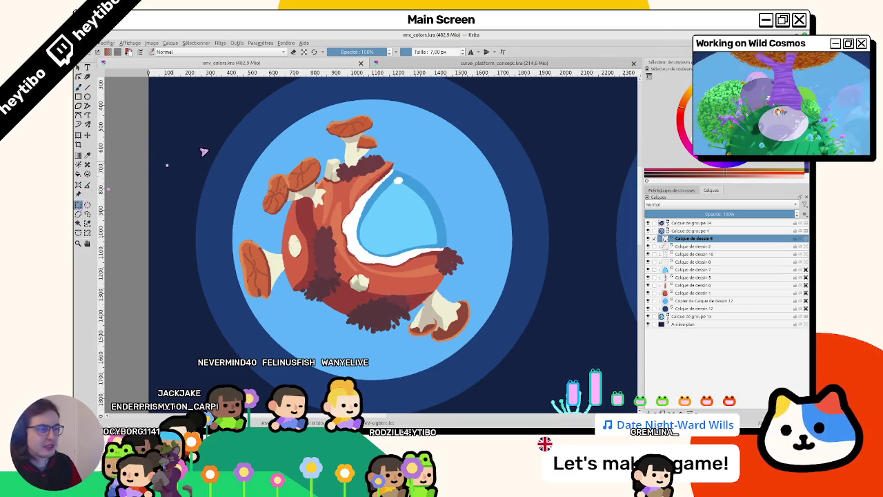
# Step: Erase a rectangle of the brown texture, then undo the erase
pyautogui.moveTo(481, 359); pyautogui.dragTo(482, 358)
pyautogui.press('Delete')
pyautogui.click(514, 340)
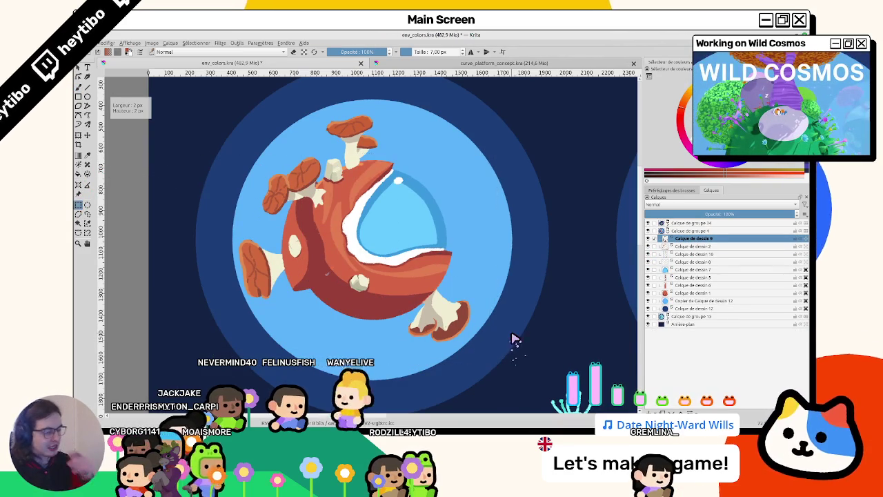
pyautogui.hotkey('ctrl', 'z')
# Step: Paint dark fur strands on the cliff-top moss beside the cream pillar and sample a colour
pyautogui.press('b')
pyautogui.scroll(3, 338, 187)
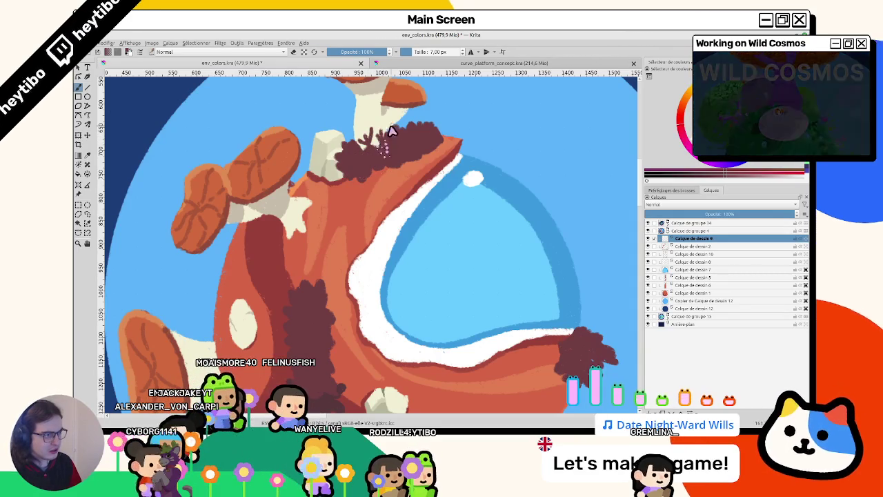
pyautogui.moveTo(396, 138); pyautogui.dragTo(435, 128)
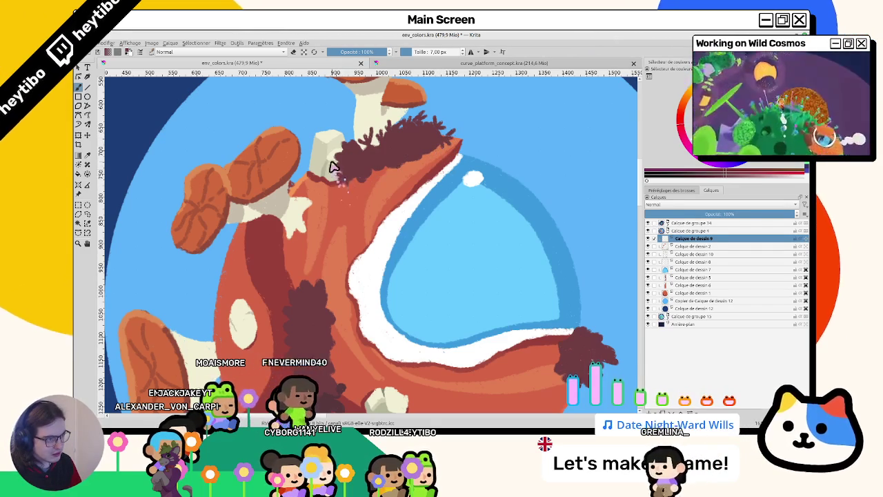
pyautogui.moveTo(336, 164); pyautogui.dragTo(350, 151)
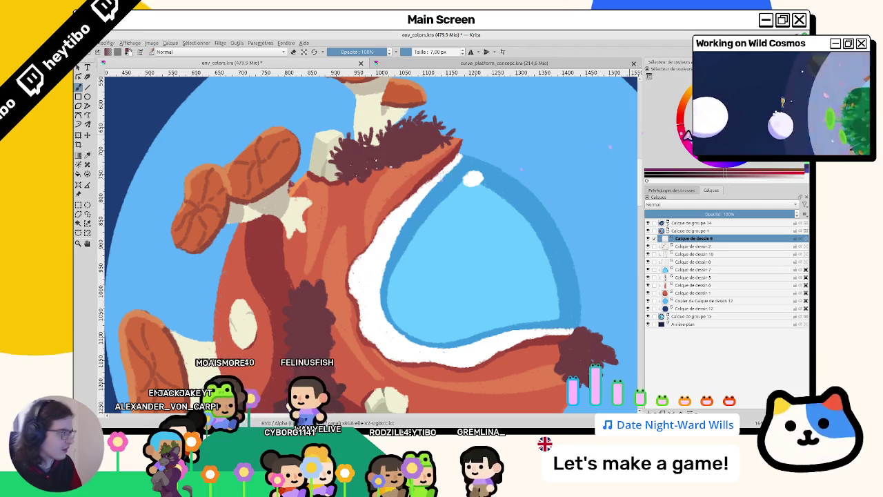
pyautogui.keyDown('ctrl'); pyautogui.click(350, 151); pyautogui.keyUp('ctrl')
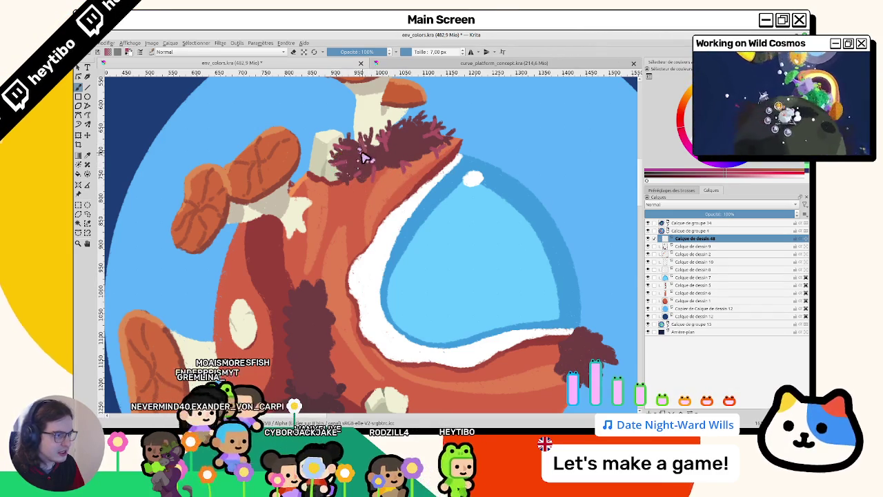
# Step: Add more dark-red coral strokes on the cliff top, rotating the view until the mushrooms stand upright
pyautogui.moveTo(375, 161)
pyautogui.mouseDown()
pyautogui.moveTo(388, 173)
pyautogui.moveTo(405, 121)
pyautogui.mouseUp()
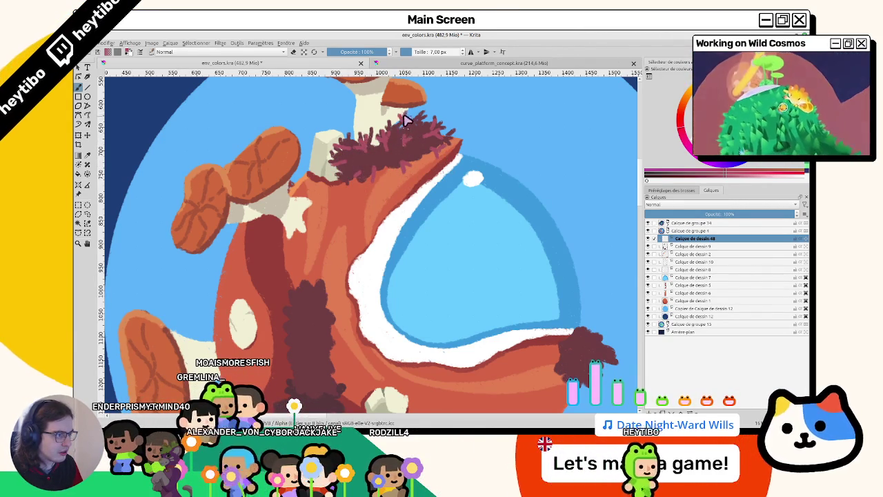
pyautogui.scroll(-3, 388, 192)
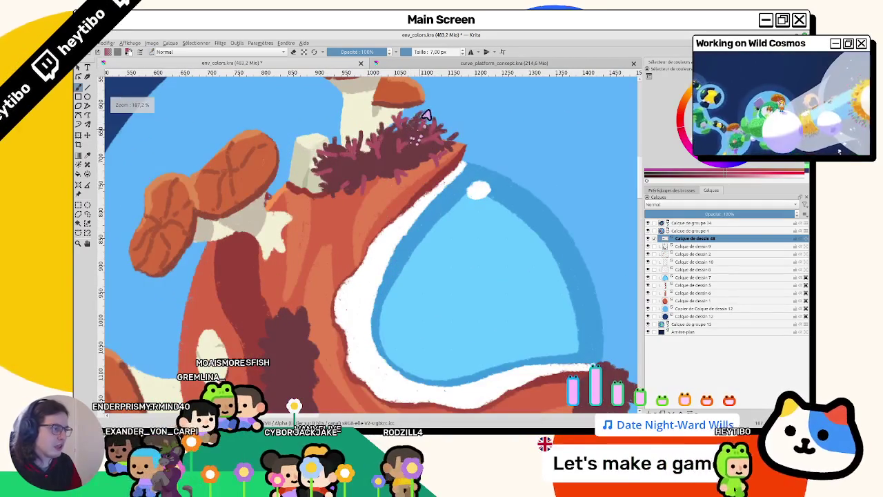
pyautogui.moveTo(438, 118)
pyautogui.mouseDown()
pyautogui.moveTo(302, 164)
pyautogui.moveTo(273, 238)
pyautogui.mouseUp()
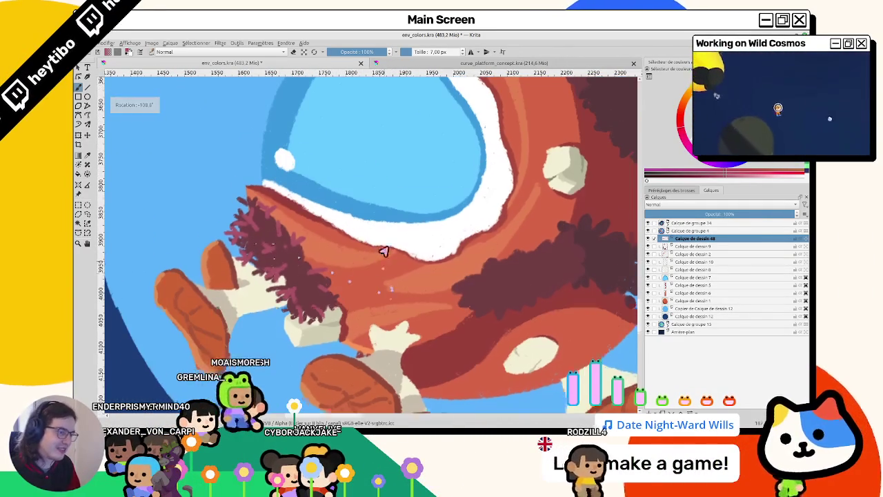
pyautogui.scroll(-1, 384, 263)
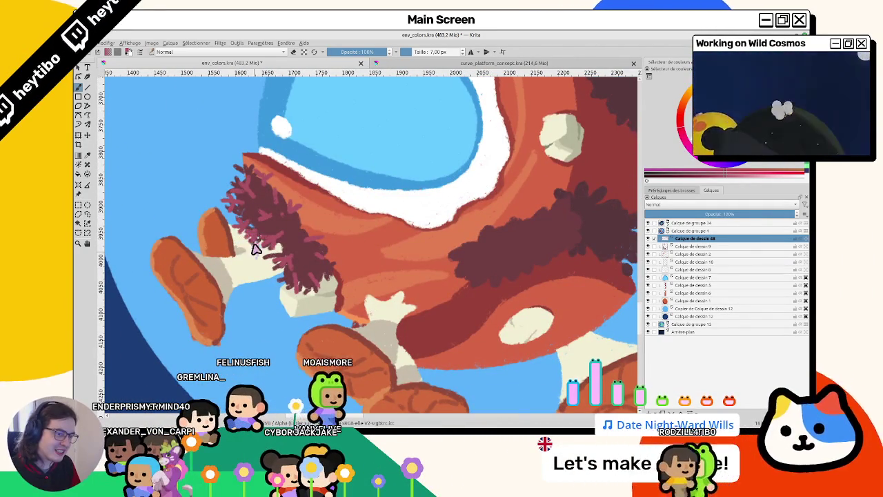
pyautogui.moveTo(261, 226); pyautogui.dragTo(324, 231)
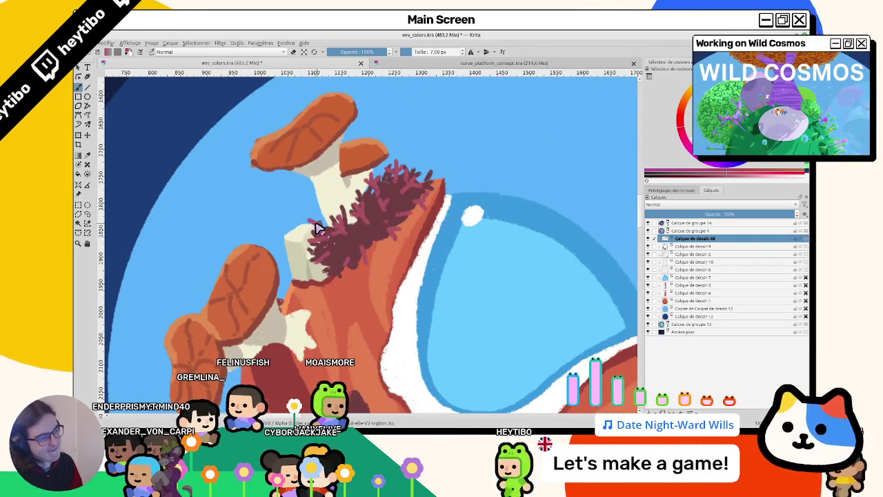
pyautogui.moveTo(325, 231)
pyautogui.mouseDown()
pyautogui.moveTo(354, 273)
pyautogui.moveTo(410, 246)
pyautogui.moveTo(315, 290)
pyautogui.moveTo(379, 280)
pyautogui.moveTo(407, 207)
pyautogui.mouseUp()
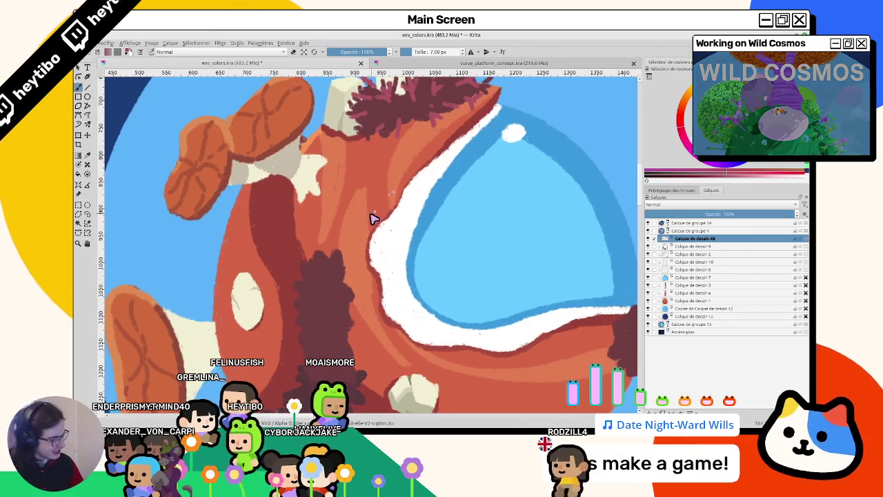
pyautogui.scroll(-2, 306, 291)
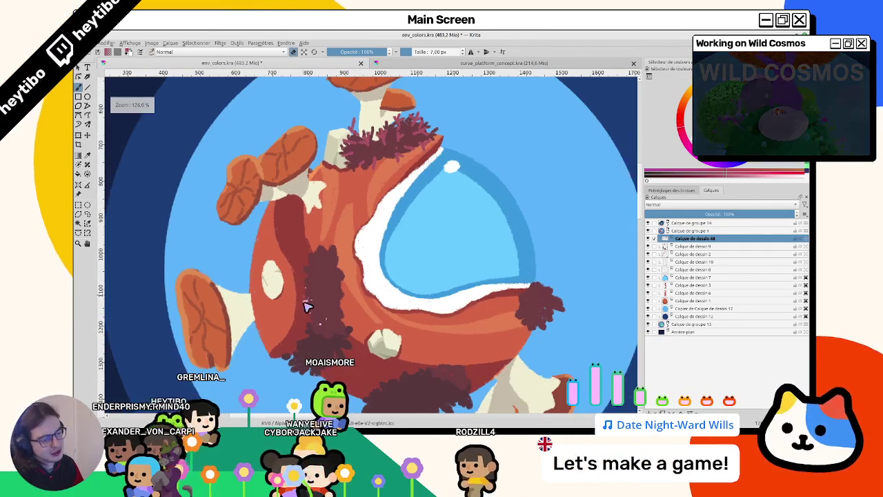
# Step: Try lightening the body's dark shadow on Calque de dessin 9, then undo it
pyautogui.click(679, 246)
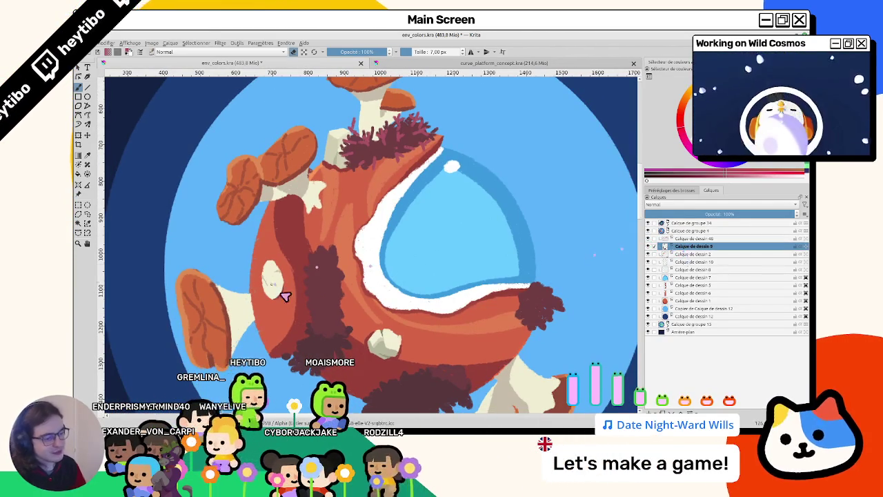
pyautogui.moveTo(312, 294); pyautogui.dragTo(312, 316)
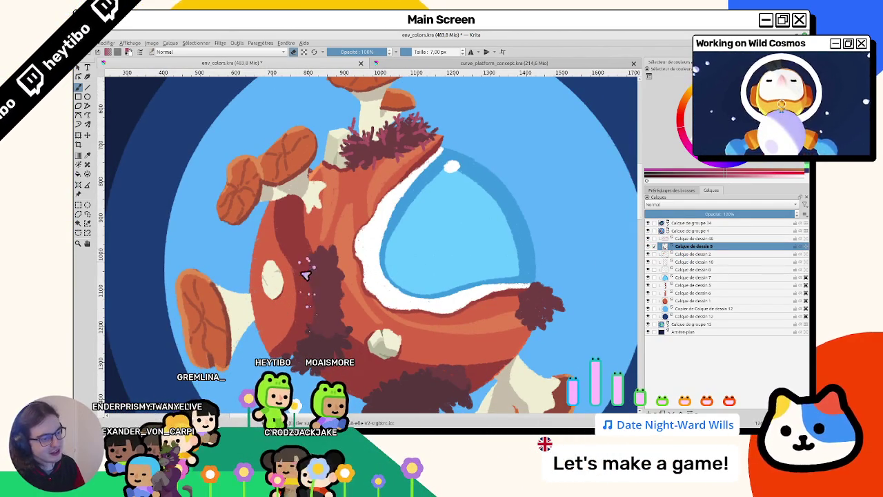
pyautogui.moveTo(339, 253)
pyautogui.mouseDown()
pyautogui.moveTo(316, 252)
pyautogui.moveTo(343, 318)
pyautogui.mouseUp()
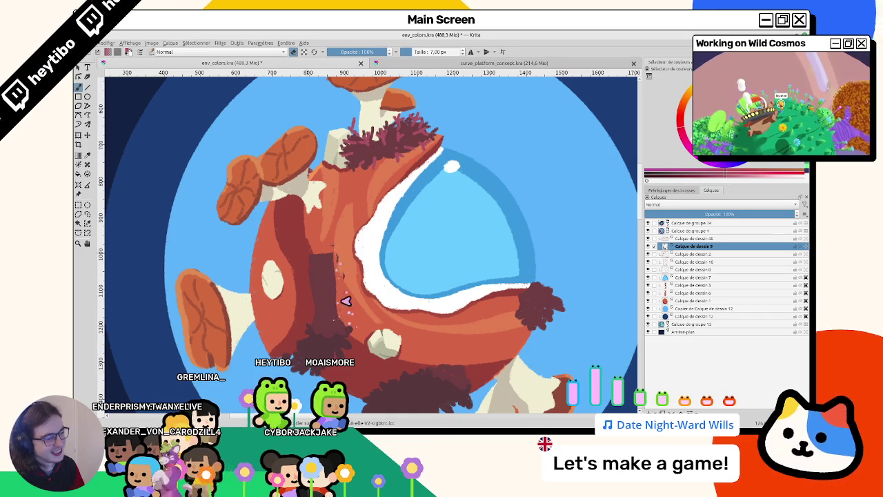
pyautogui.scroll(1, 328, 303)
pyautogui.hotkey('ctrl', 'z')
pyautogui.hotkey('ctrl', 'z')
pyautogui.hotkey('ctrl', 'z')
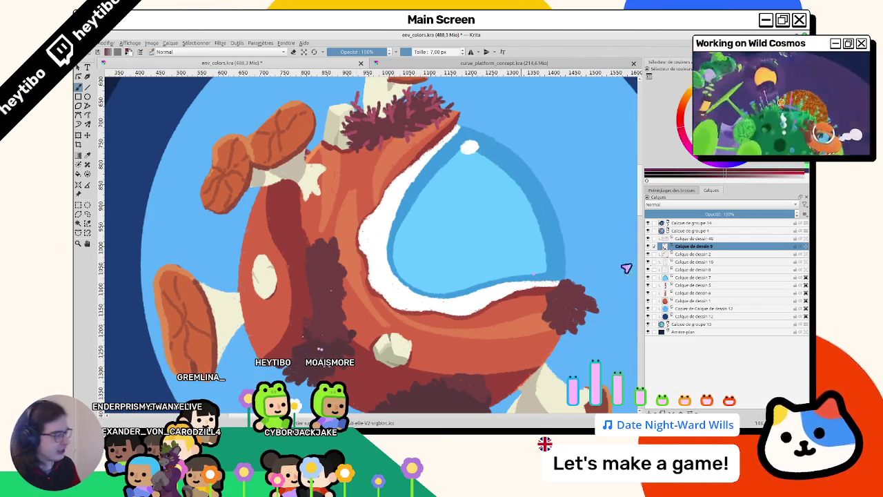
pyautogui.click(683, 238)
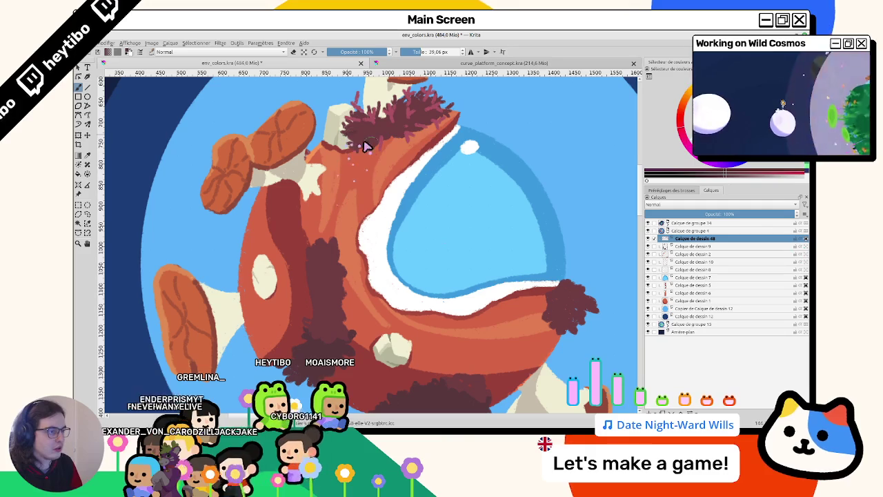
# Step: Enlarge the brush, zoom closely on the cliff-top fronds, and toggle the moss layer to compare
pyautogui.press('5')
pyautogui.moveTo(386, 240)
pyautogui.mouseDown()
pyautogui.moveTo(375, 252)
pyautogui.moveTo(317, 67)
pyautogui.mouseUp()
pyautogui.click(690, 246)
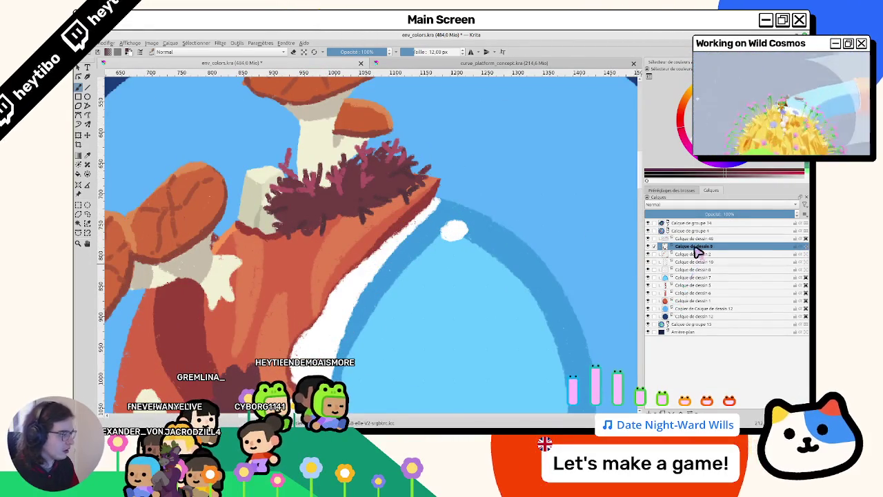
pyautogui.moveTo(351, 193); pyautogui.dragTo(179, 212)
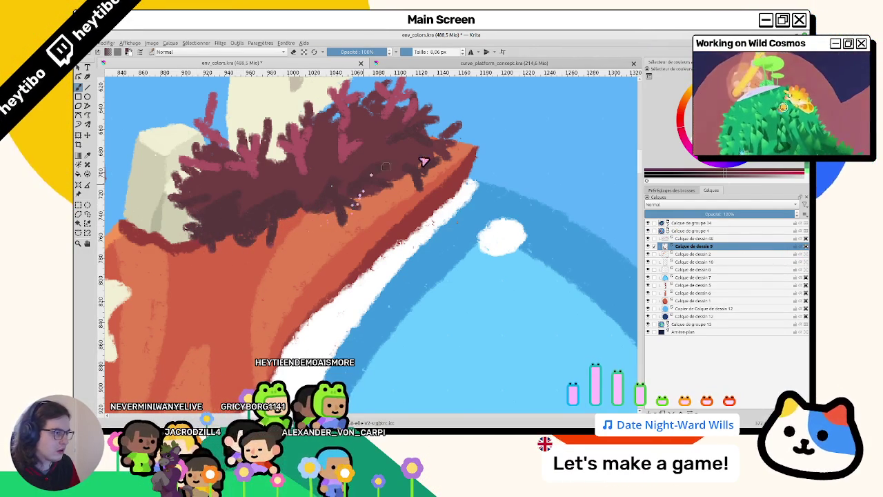
pyautogui.scroll(-5, 331, 210)
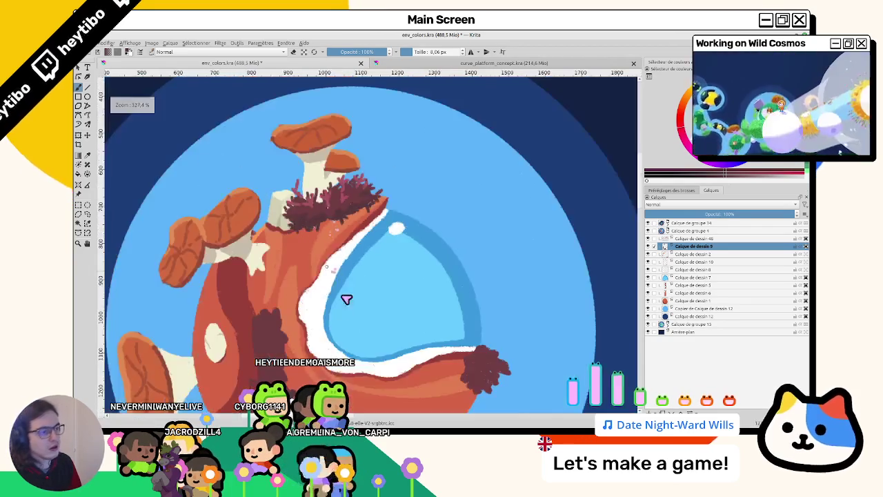
pyautogui.scroll(-3, 355, 241)
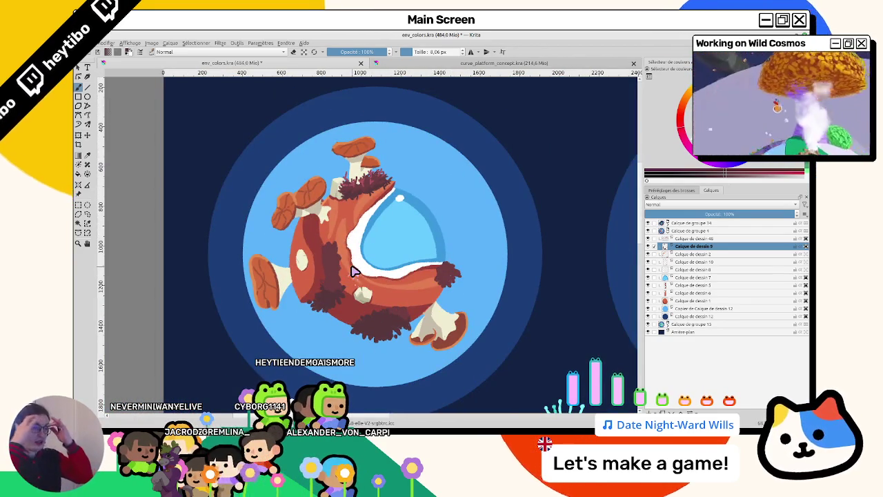
pyautogui.scroll(4, 352, 269)
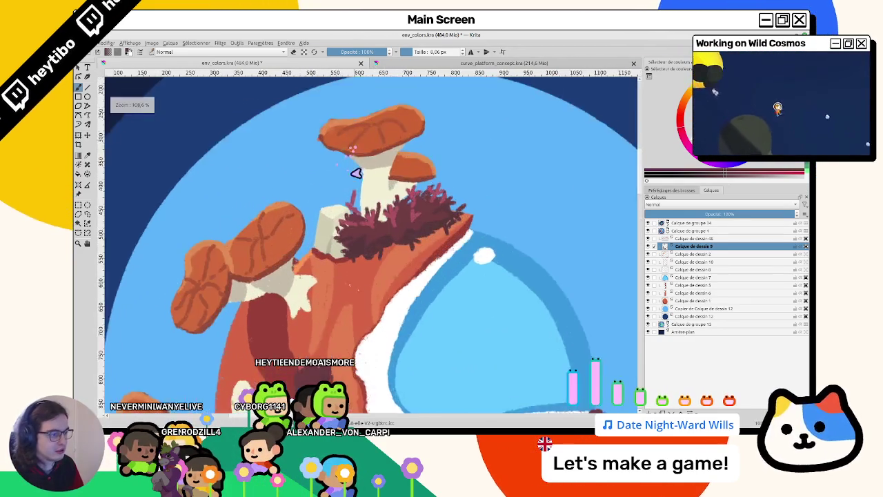
pyautogui.scroll(2, 345, 228)
pyautogui.click(648, 246)
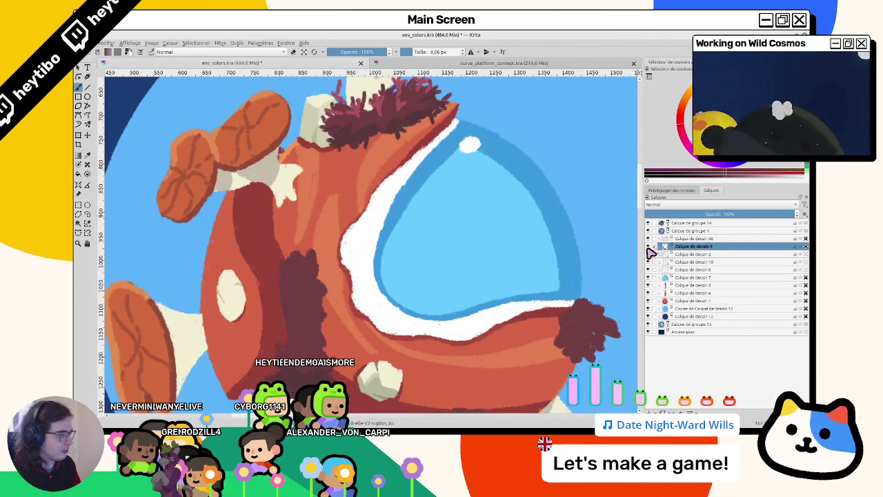
pyautogui.click(649, 247)
pyautogui.click(649, 254)
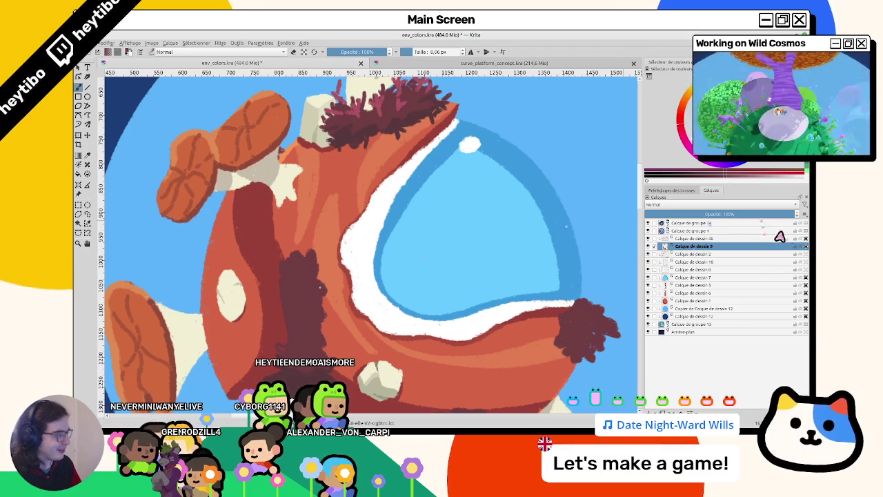
pyautogui.moveTo(259, 291); pyautogui.dragTo(274, 244)
pyautogui.moveTo(316, 283); pyautogui.dragTo(312, 250)
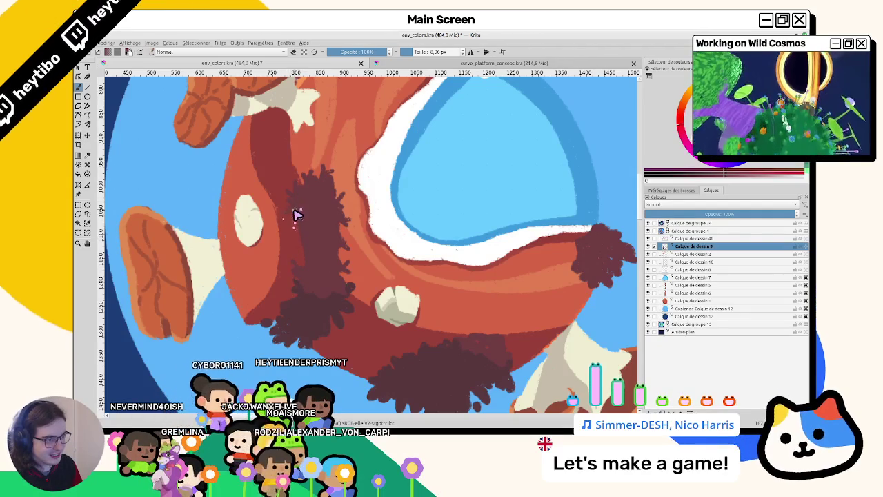
pyautogui.moveTo(290, 231); pyautogui.dragTo(373, 292)
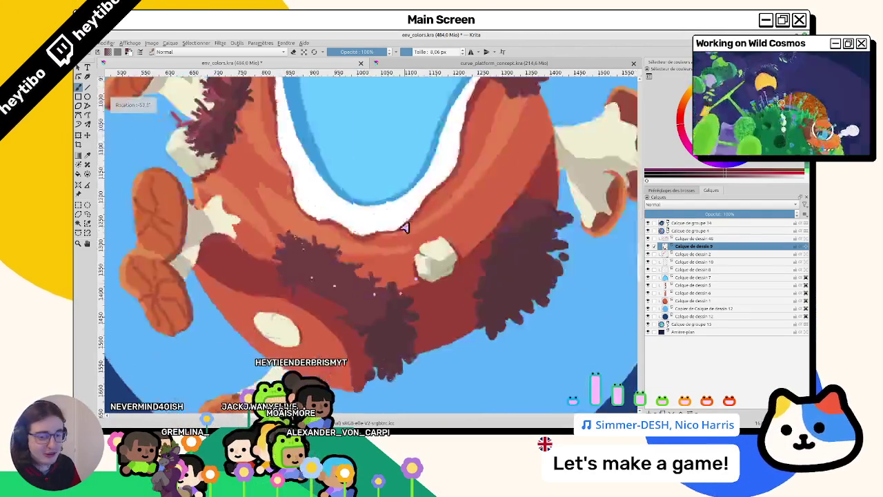
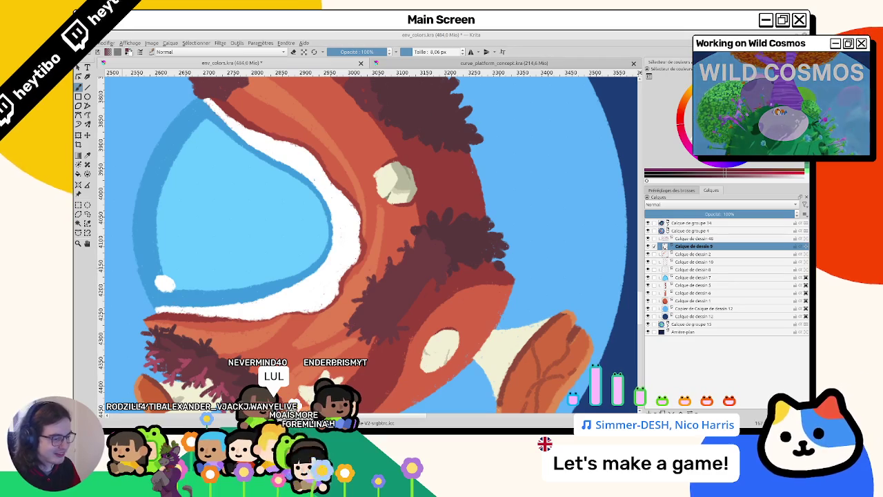
# Step: Inspect the planet's tufts from several rotated and zoomed views, then select layer Calque de dessin 48
pyautogui.moveTo(387, 348)
pyautogui.mouseDown()
pyautogui.moveTo(400, 191)
pyautogui.moveTo(351, 199)
pyautogui.mouseUp()
pyautogui.scroll(-4, 351, 199)
pyautogui.scroll(5, 354, 226)
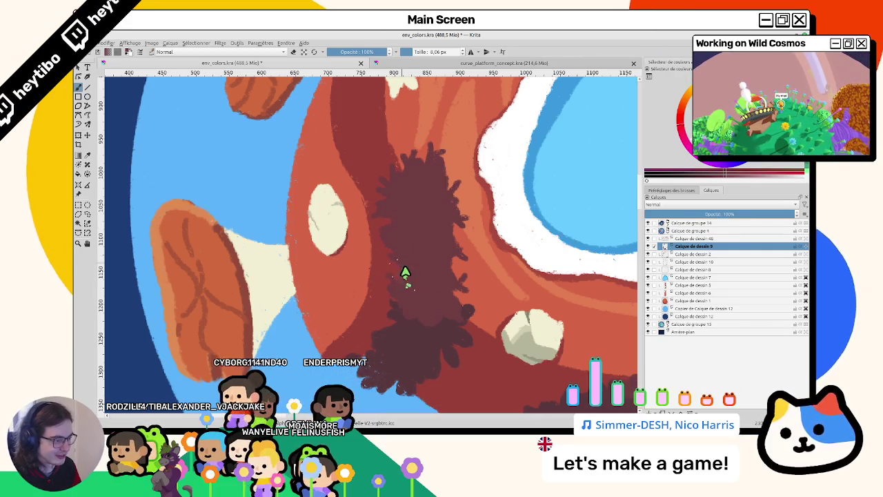
pyautogui.press('4')
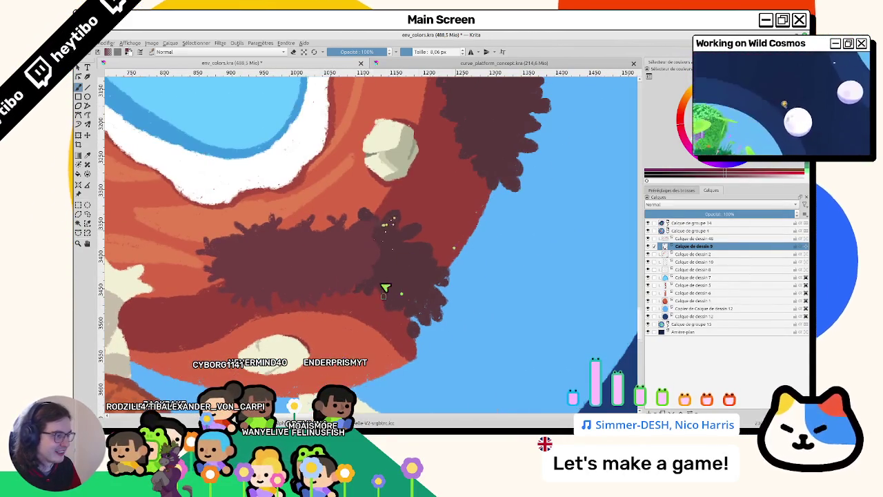
pyautogui.moveTo(383, 227); pyautogui.dragTo(385, 288)
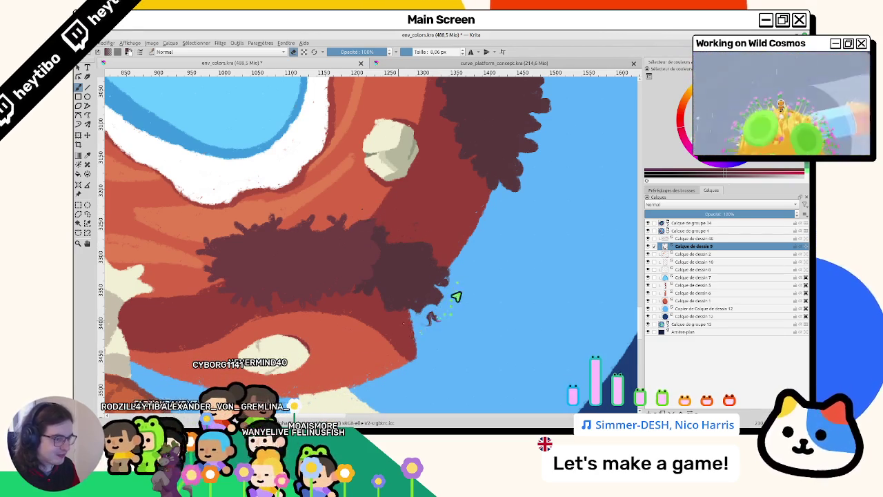
pyautogui.press('5')
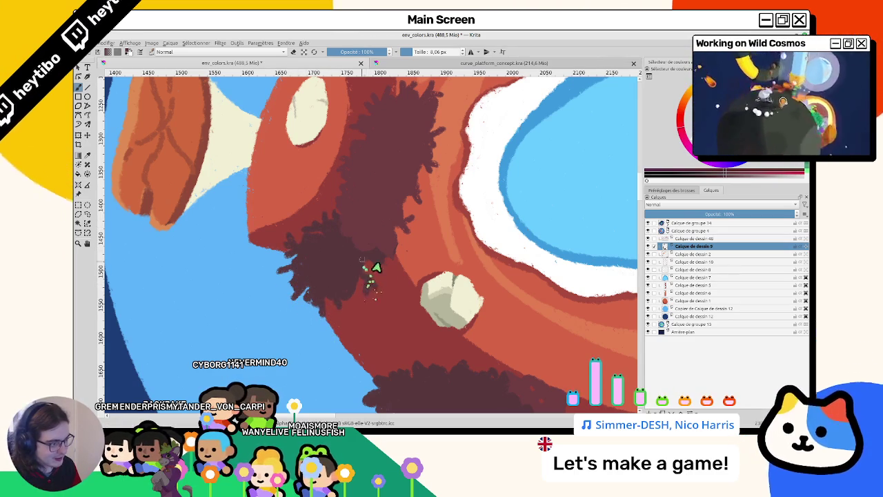
pyautogui.scroll(-3, 376, 261)
pyautogui.scroll(3, 456, 221)
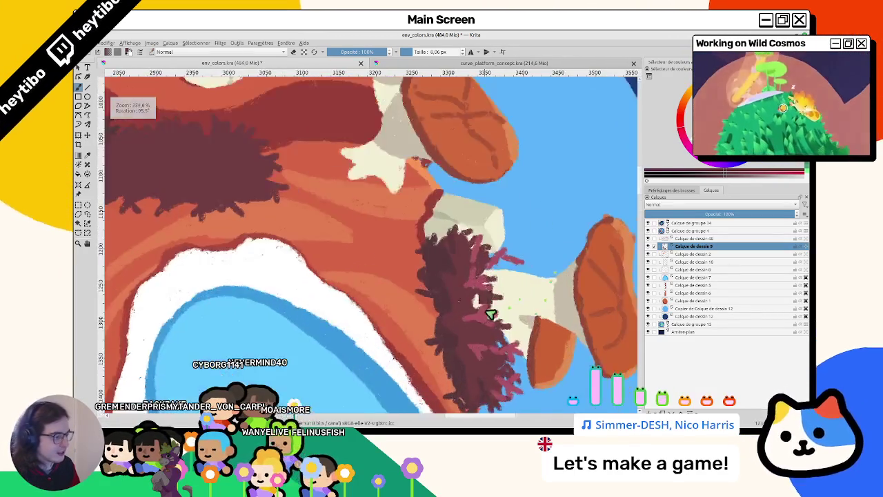
pyautogui.scroll(3, 456, 221)
pyautogui.scroll(-5, 448, 263)
pyautogui.scroll(-2, 442, 296)
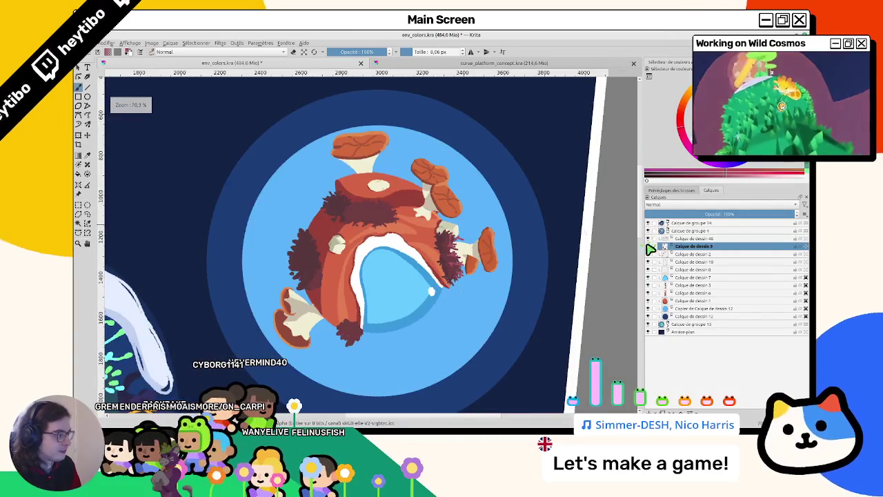
pyautogui.click(687, 238)
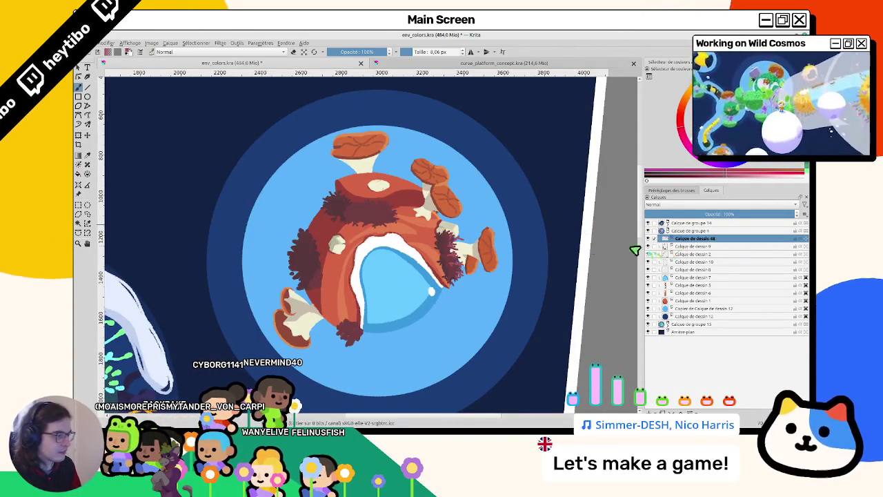
# Step: Paint small pink coral branches on two of the dark tufts
pyautogui.scroll(3, 361, 198)
pyautogui.scroll(2, 361, 203)
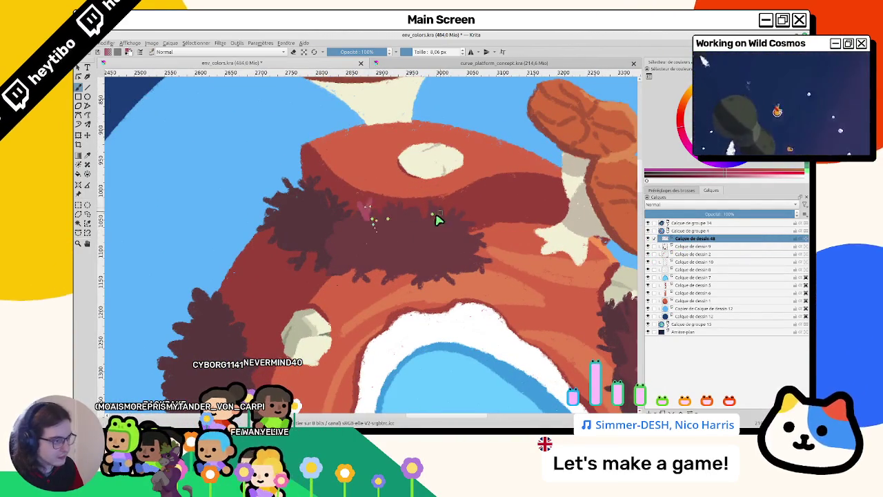
pyautogui.moveTo(435, 210); pyautogui.dragTo(439, 233)
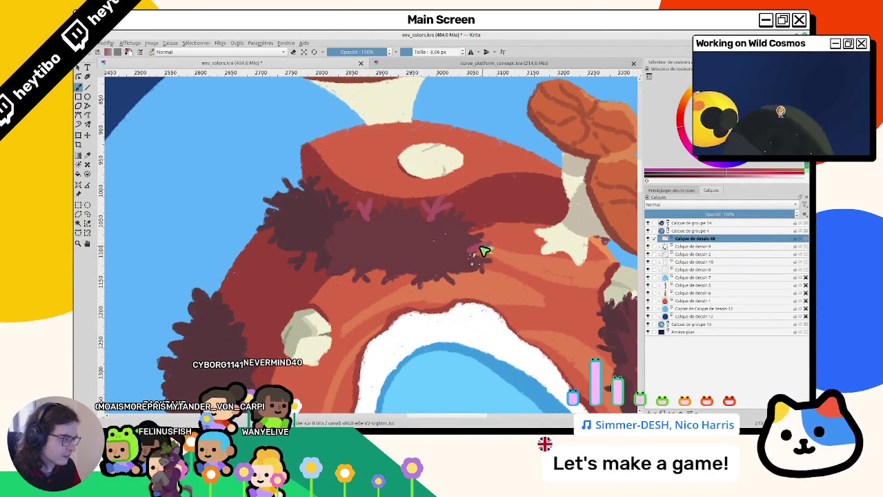
pyautogui.moveTo(495, 259); pyautogui.dragTo(369, 274)
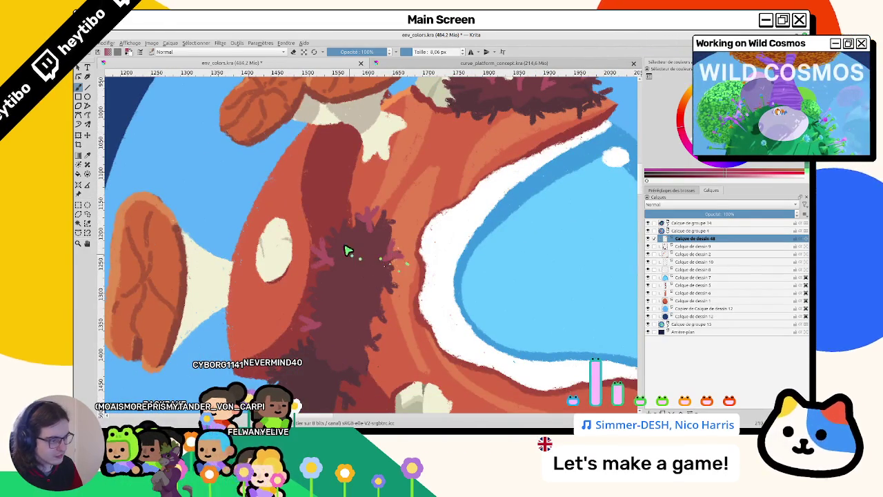
pyautogui.moveTo(360, 269); pyautogui.dragTo(354, 284)
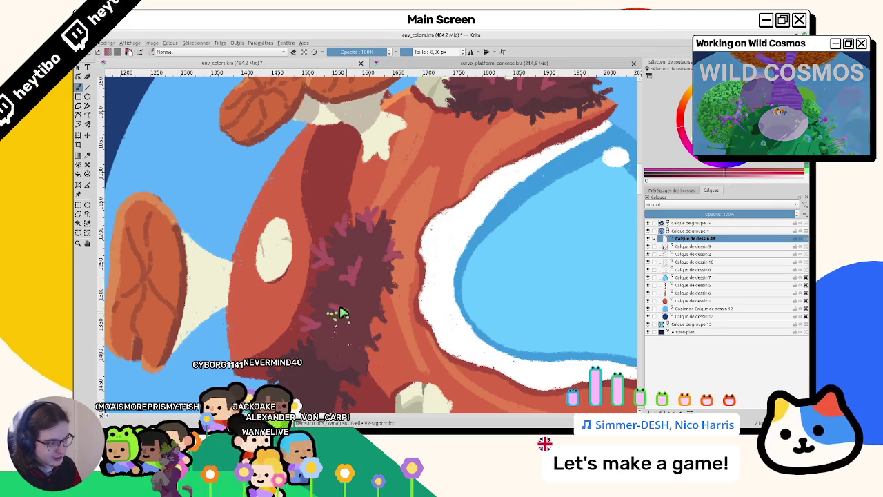
pyautogui.scroll(-3, 344, 337)
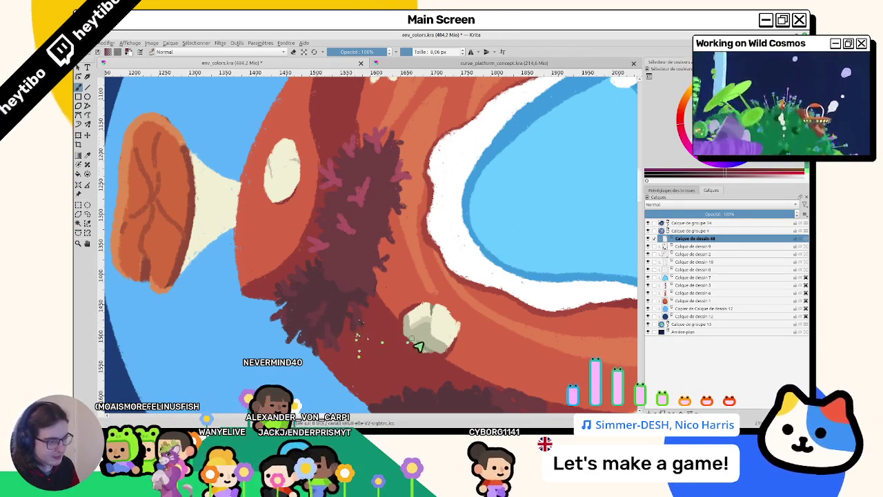
# Step: Toggle the fur tuft layer's visibility to compare the coral, then switch to Calque de dessin 9
pyautogui.moveTo(408, 339); pyautogui.dragTo(323, 404)
pyautogui.scroll(-3, 323, 404)
pyautogui.scroll(-3, 322, 404)
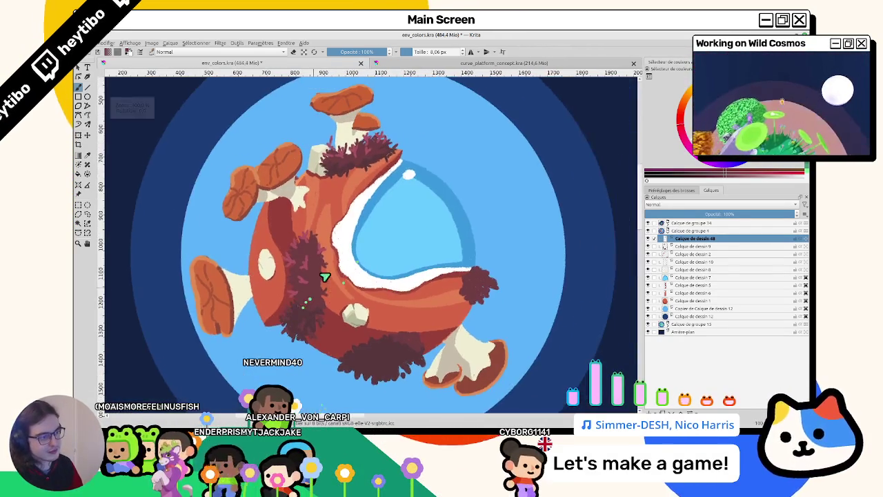
pyautogui.click(649, 246)
pyautogui.moveTo(521, 288); pyautogui.dragTo(483, 284)
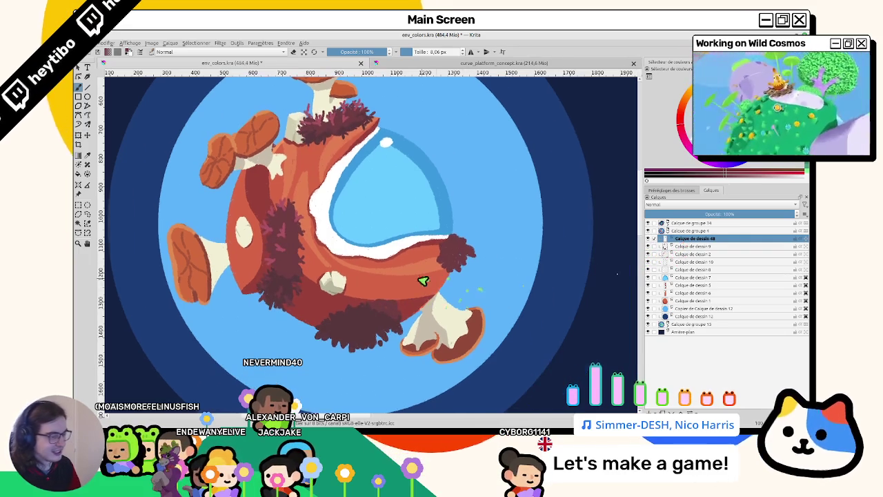
pyautogui.click(649, 241)
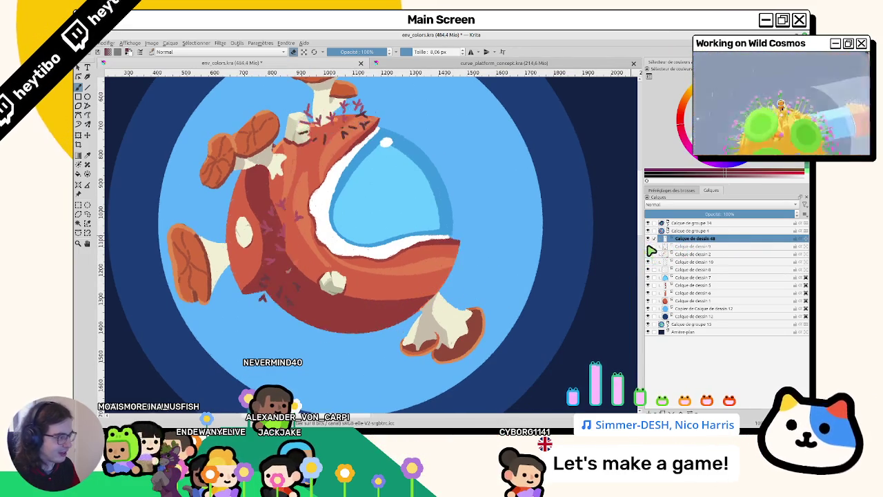
pyautogui.click(690, 246)
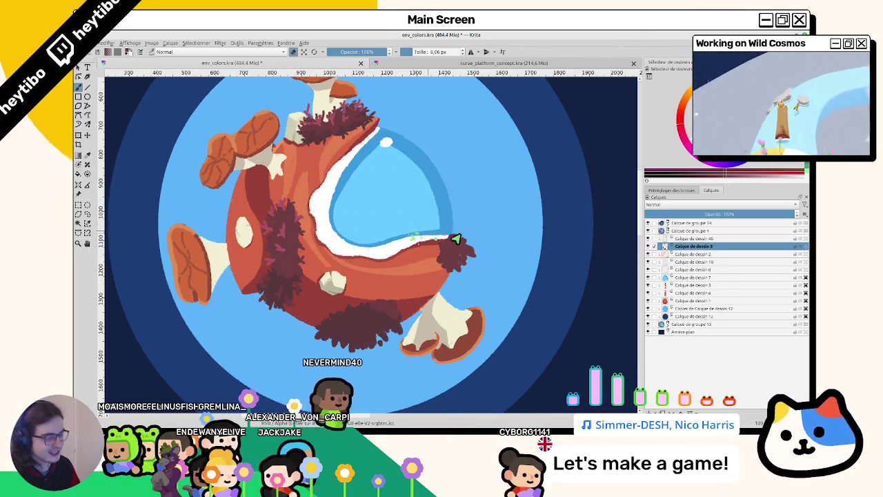
# Step: Rotate the view to about 54° and paint pink coral branches onto the left-side dark tufts
pyautogui.scroll(1, 414, 239)
pyautogui.scroll(1, 431, 242)
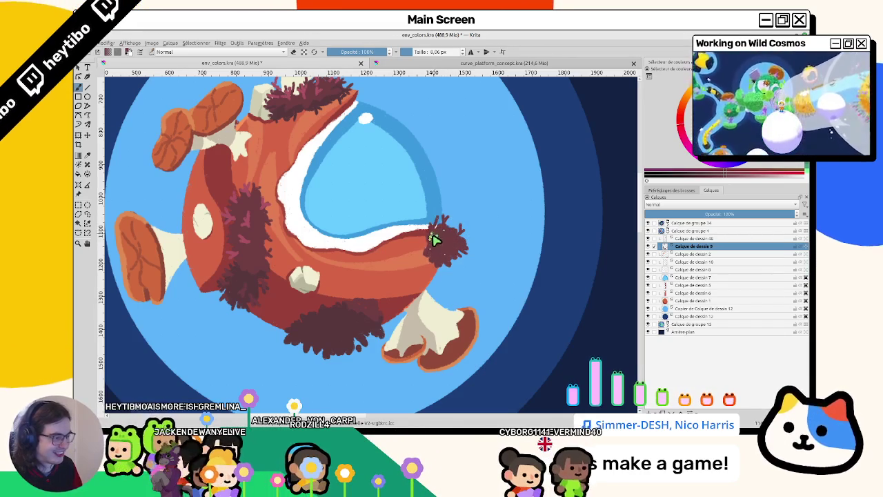
pyautogui.hscroll(5, 426, 265)
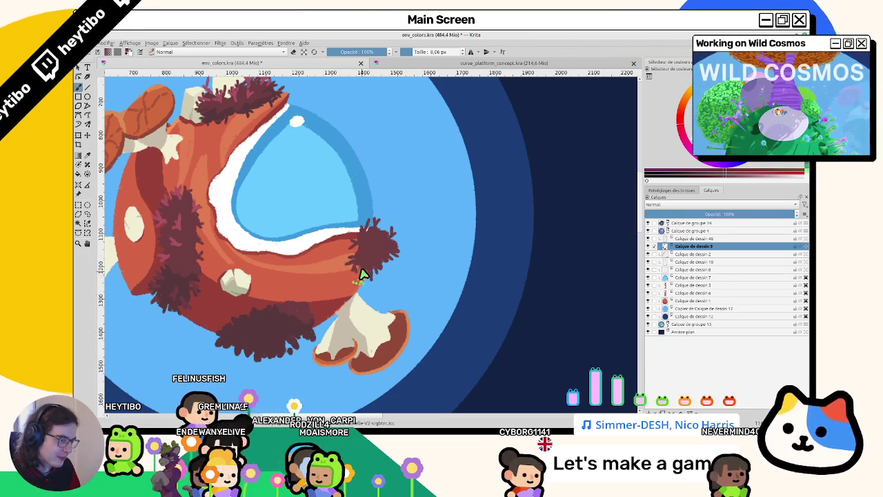
pyautogui.moveTo(364, 277); pyautogui.dragTo(346, 196)
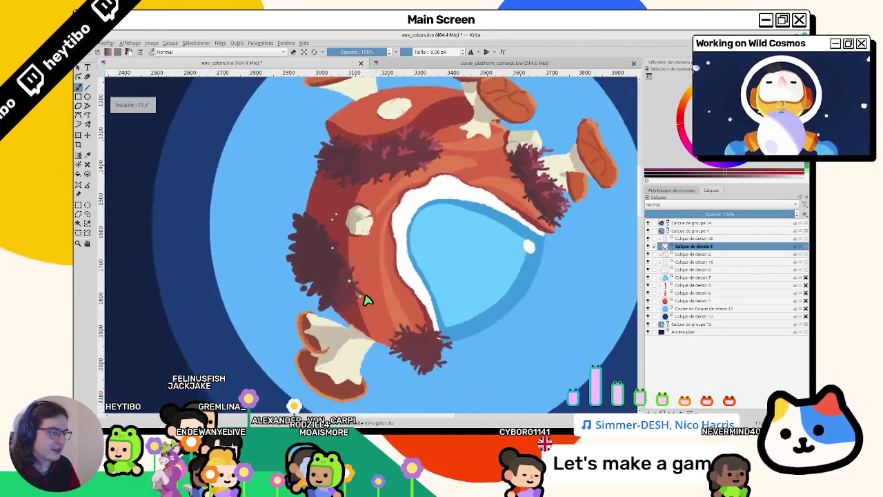
pyautogui.scroll(5, 402, 153)
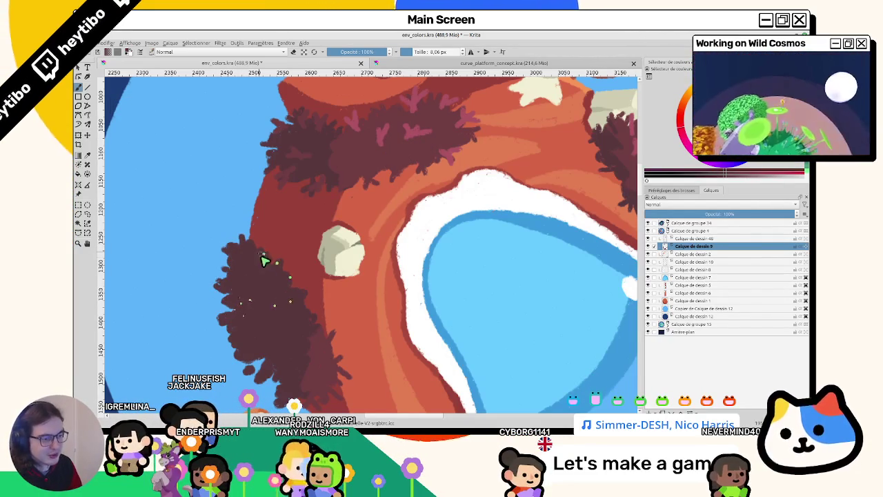
pyautogui.moveTo(258, 298)
pyautogui.mouseDown()
pyautogui.moveTo(339, 319)
pyautogui.moveTo(301, 338)
pyautogui.mouseUp()
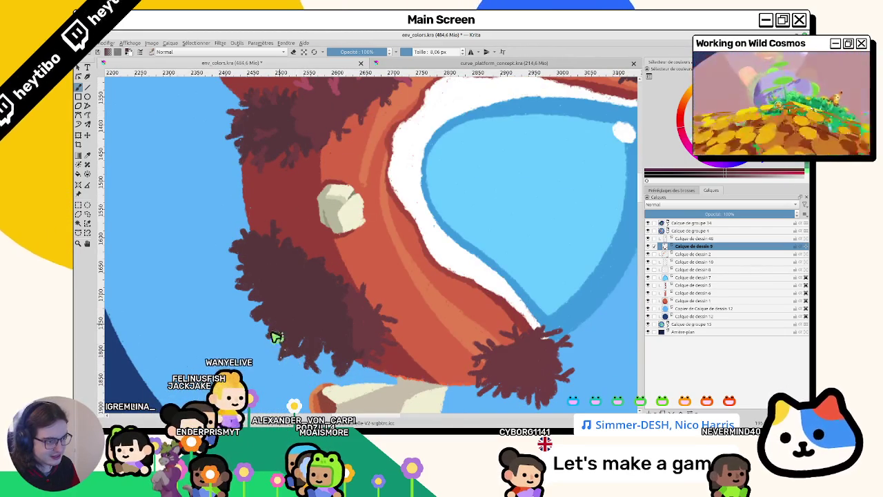
pyautogui.scroll(-3, 371, 290)
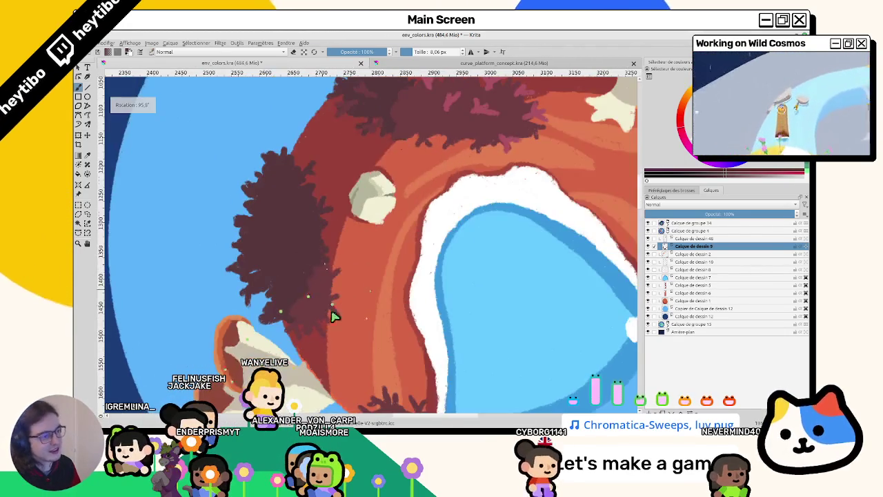
pyautogui.scroll(-3, 325, 299)
pyautogui.scroll(5, 379, 193)
pyautogui.scroll(5, 368, 189)
pyautogui.scroll(-3, 368, 188)
pyautogui.scroll(-3, 366, 200)
pyautogui.scroll(4, 306, 217)
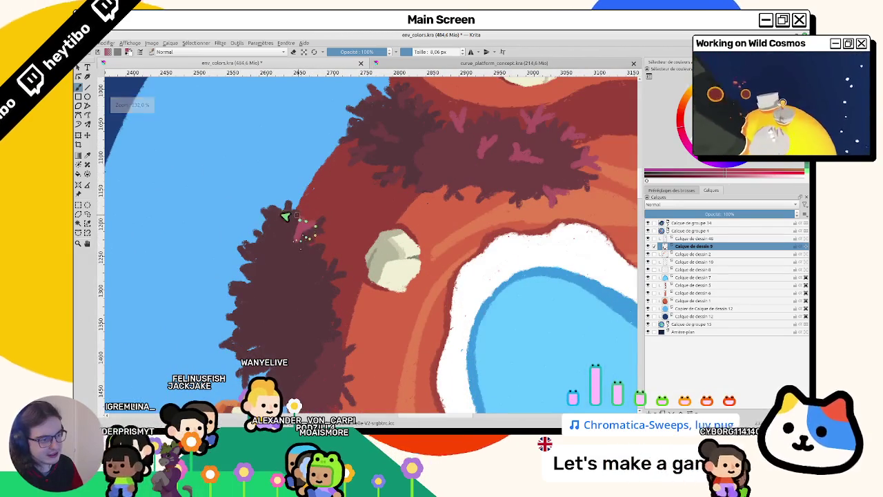
pyautogui.moveTo(273, 188); pyautogui.dragTo(276, 224)
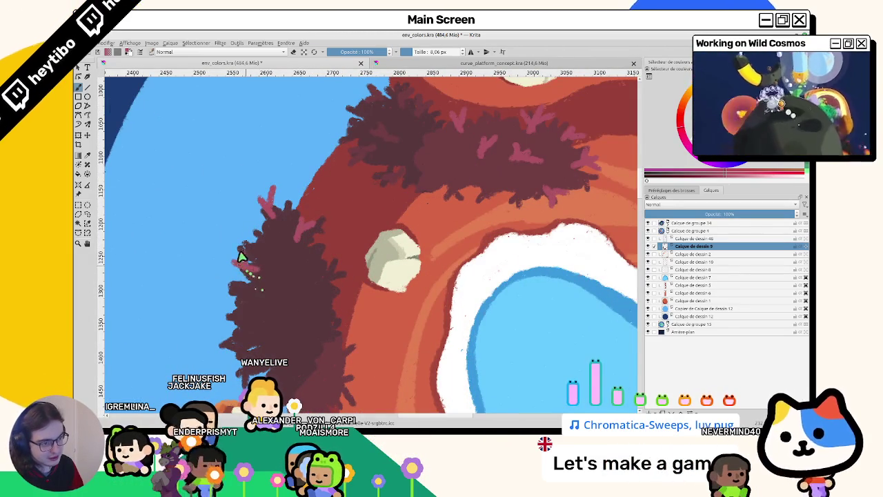
# Step: Reset zoom and rotation to review the whole planet, toggle the fur layer, and select Calque de dessin 48
pyautogui.scroll(-3, 276, 282)
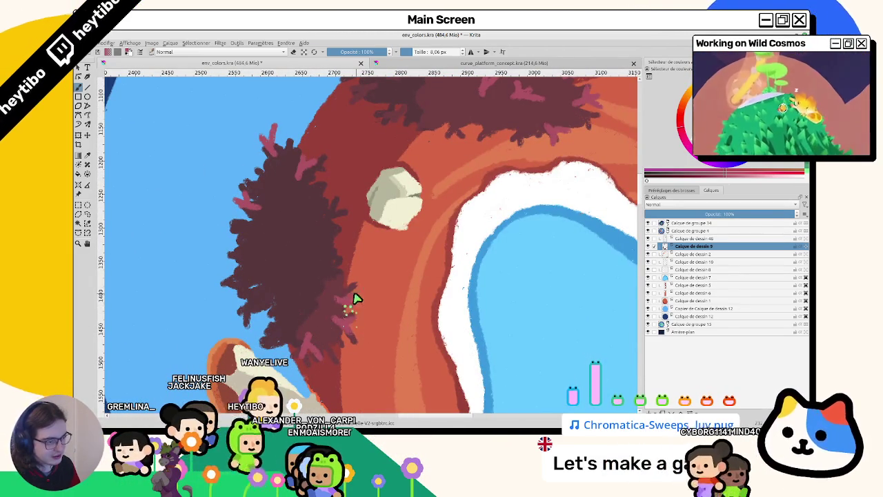
pyautogui.scroll(-1, 310, 351)
pyautogui.press('1')
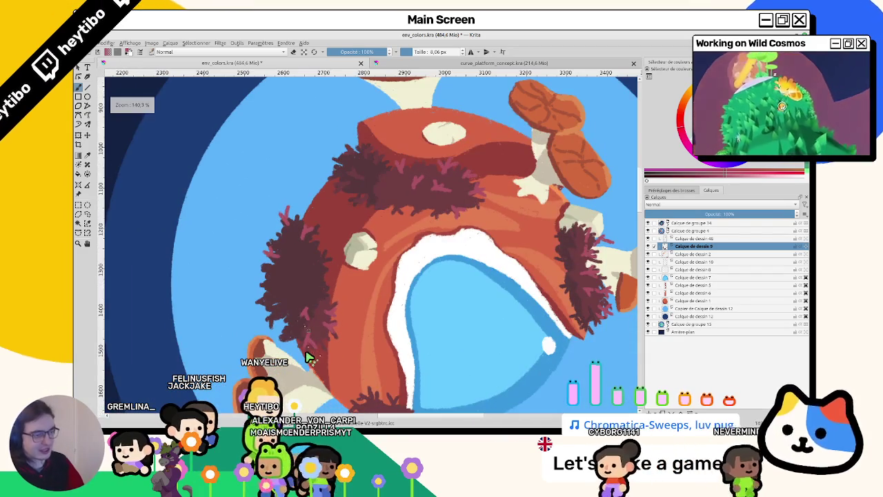
pyautogui.press('5')
pyautogui.press('4')
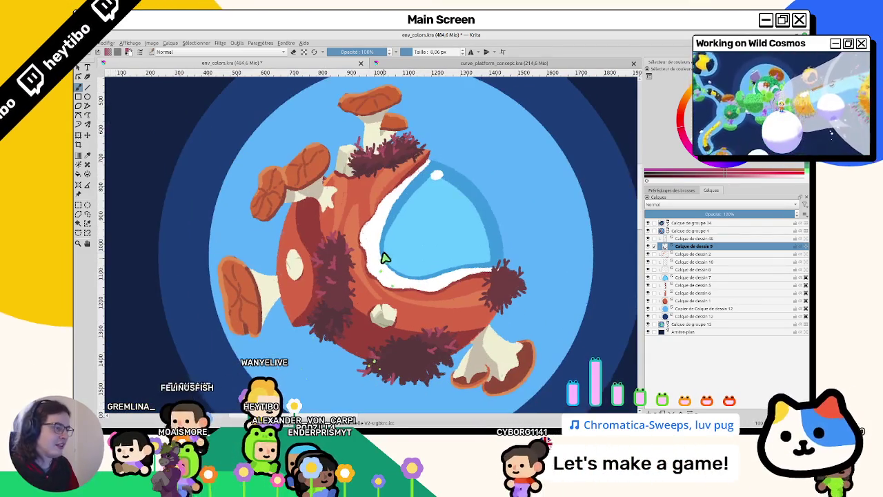
pyautogui.scroll(3, 476, 218)
pyautogui.scroll(2, 446, 231)
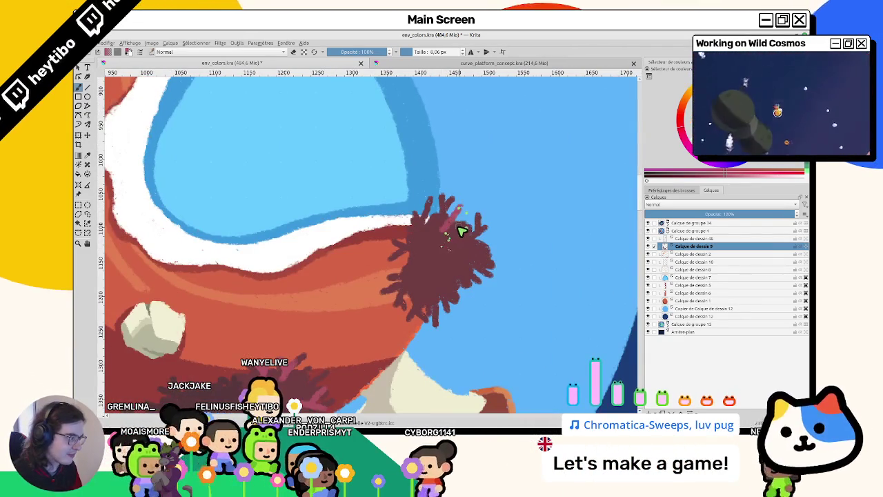
pyautogui.click(648, 247)
pyautogui.click(668, 239)
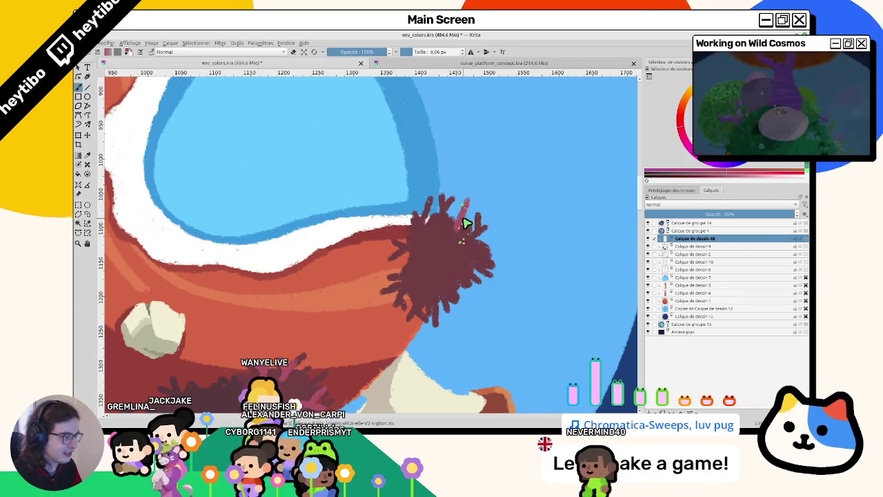
# Step: Brush pink coral strands over the right-edge tuft's top, left edge and lower right
pyautogui.moveTo(475, 210); pyautogui.dragTo(418, 233)
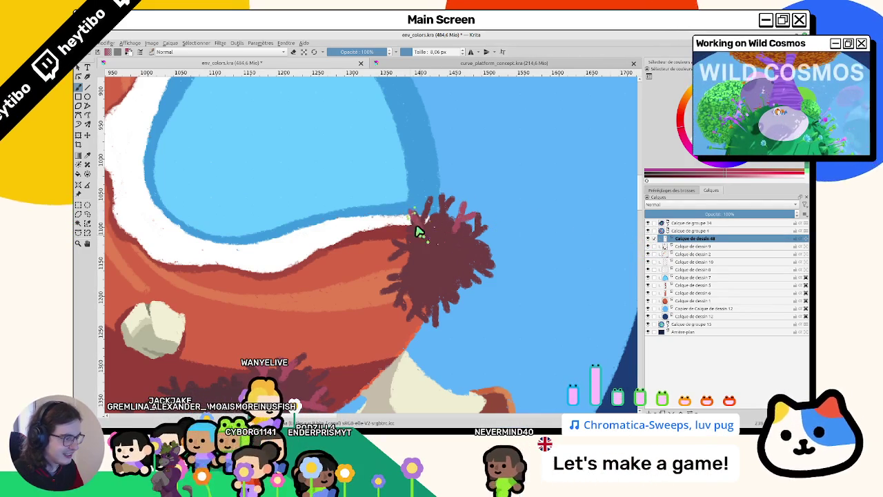
pyautogui.moveTo(409, 267); pyautogui.dragTo(396, 261)
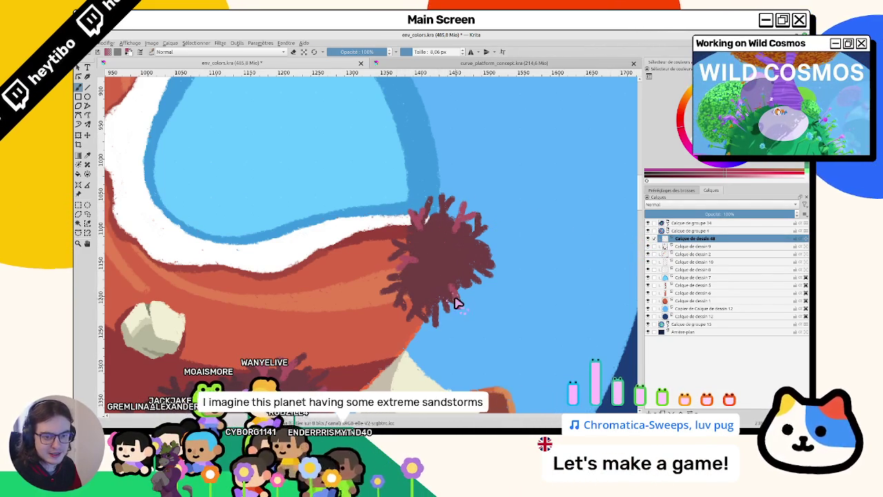
pyautogui.moveTo(453, 289); pyautogui.dragTo(464, 298)
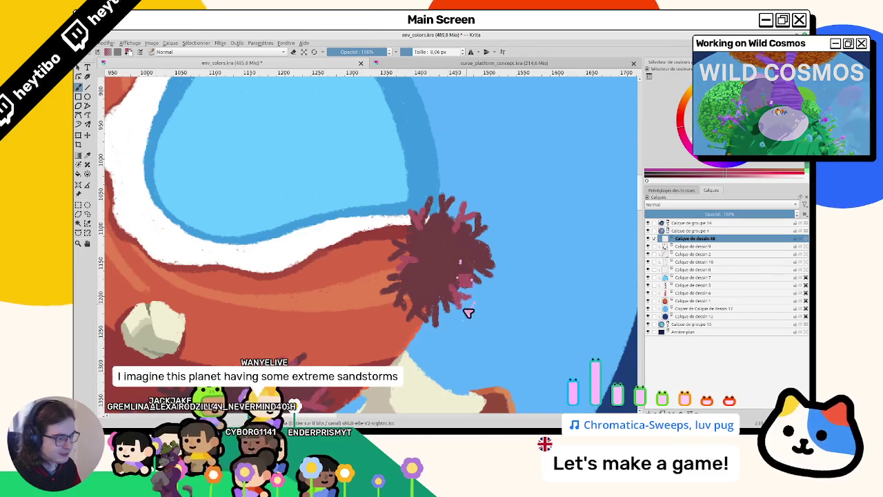
pyautogui.scroll(-1, 468, 305)
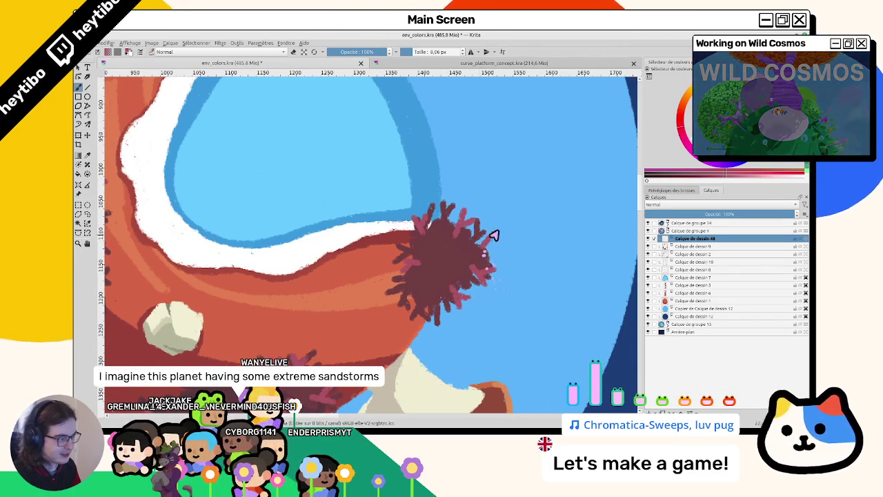
pyautogui.scroll(-5, 505, 253)
pyautogui.scroll(5, 455, 291)
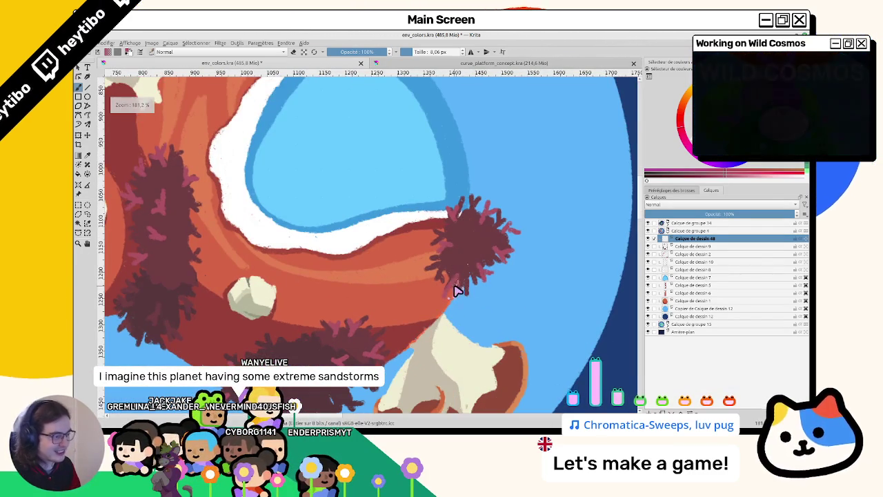
pyautogui.scroll(-5, 456, 304)
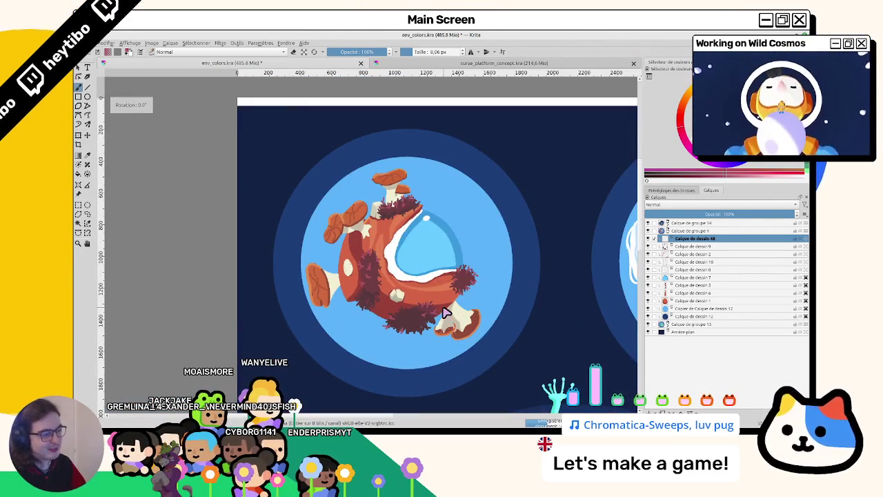
pyautogui.scroll(3, 443, 312)
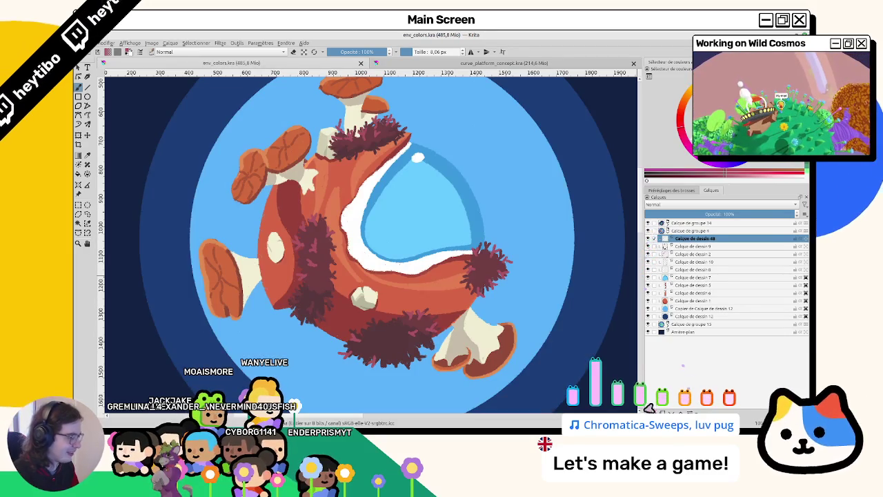
# Step: Add a new empty paint layer above the coral layer
pyautogui.click(651, 410)
pyautogui.scroll(-1, 420, 253)
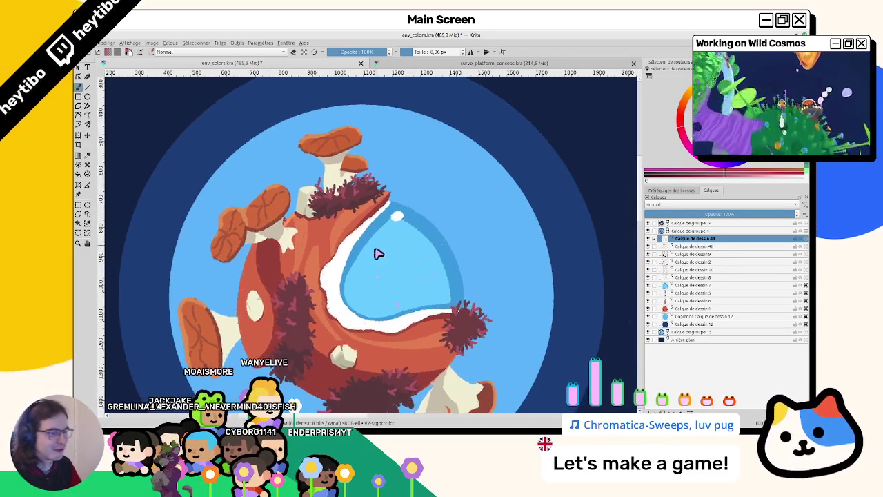
pyautogui.scroll(-3, 375, 250)
pyautogui.scroll(3, 363, 256)
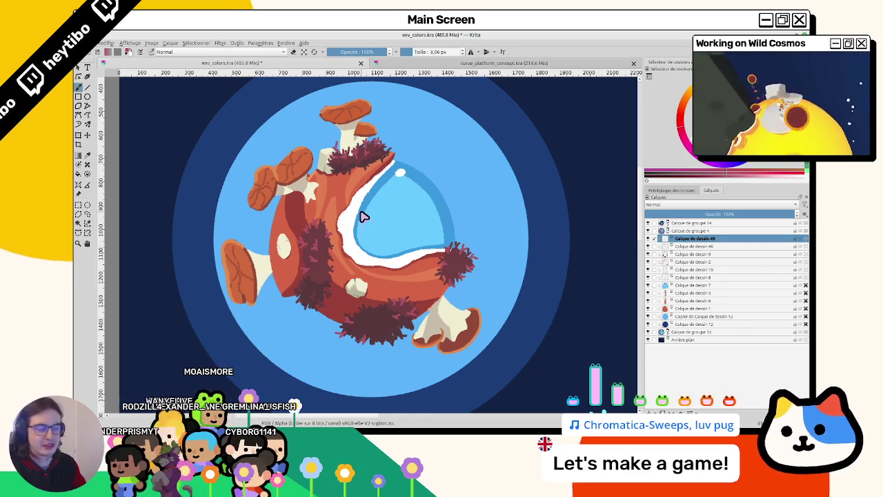
# Step: Zoom in and out to review the planets, then toggle a layer's visibility in the Layers docker
pyautogui.scroll(-3, 392, 284)
pyautogui.scroll(-3, 373, 297)
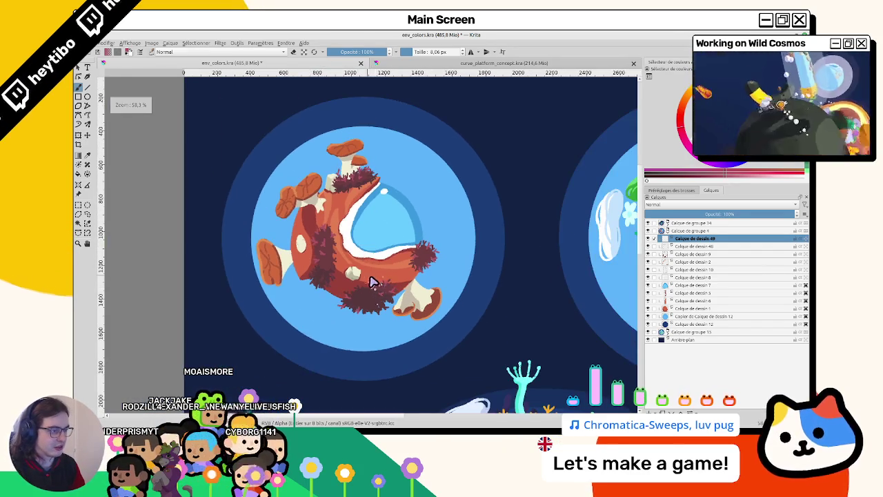
pyautogui.scroll(-2, 357, 314)
pyautogui.scroll(2, 357, 314)
pyautogui.scroll(2, 361, 308)
pyautogui.scroll(2, 361, 302)
pyautogui.scroll(-7, 361, 296)
pyautogui.scroll(1, 376, 242)
pyautogui.scroll(2, 359, 289)
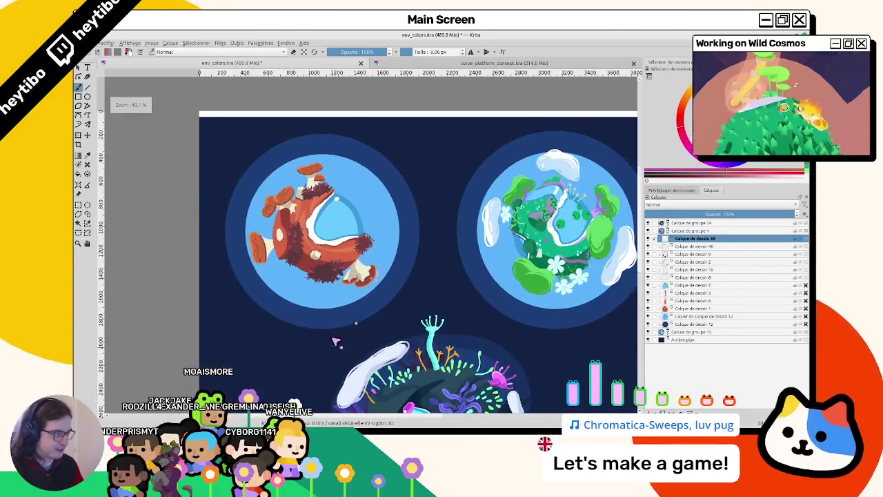
pyautogui.scroll(2, 367, 318)
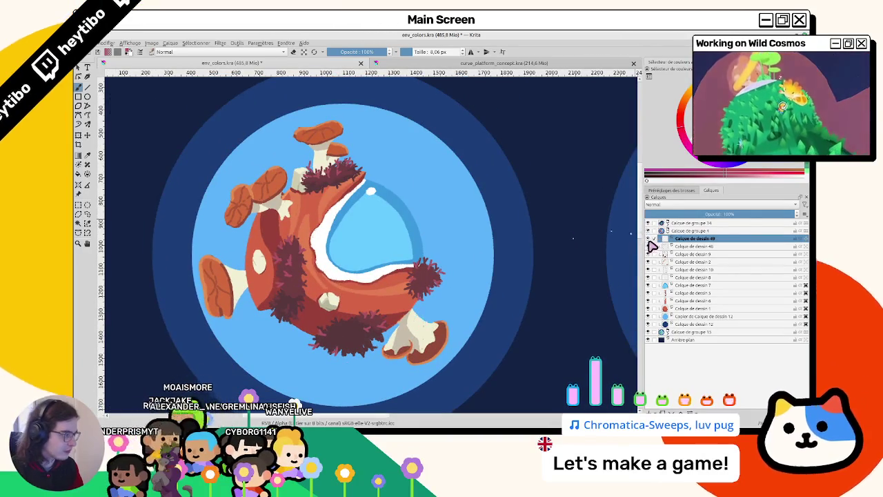
pyautogui.click(650, 238)
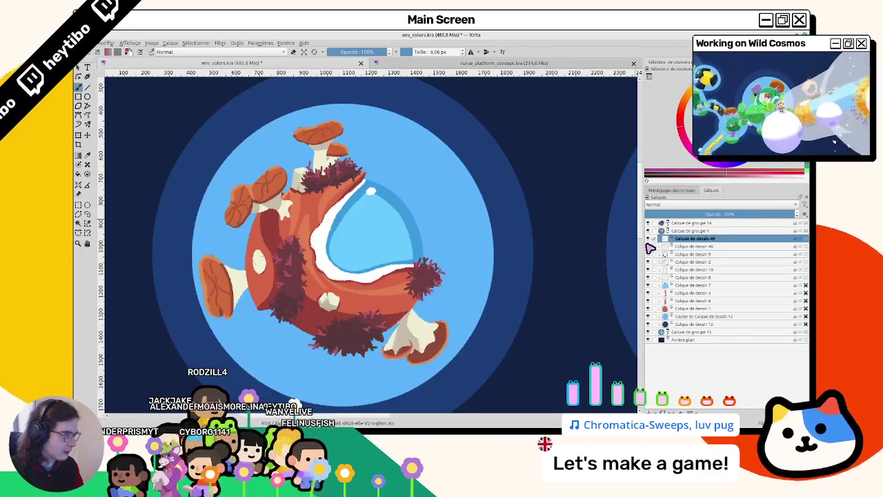